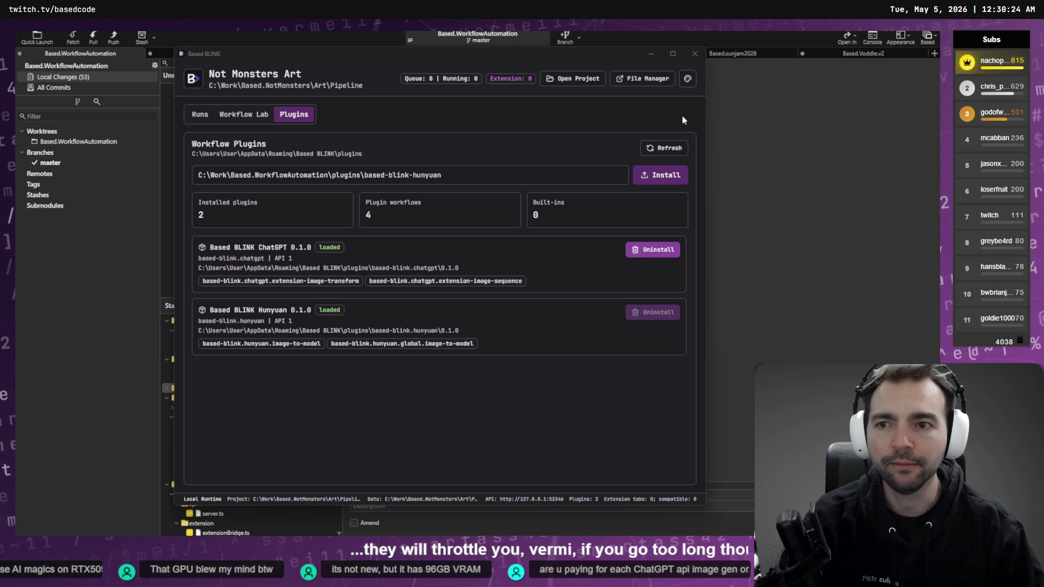
- Show the list of workflow runs in Based BLINK
{"action": "left_click", "coordinate": [200, 114]}
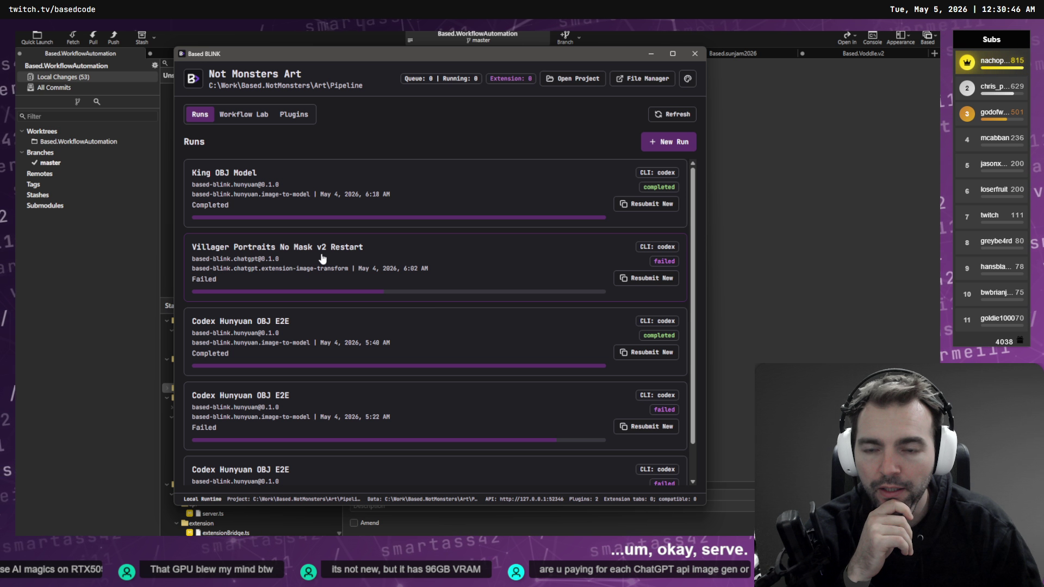
{"action": "left_click", "coordinate": [651, 53]}
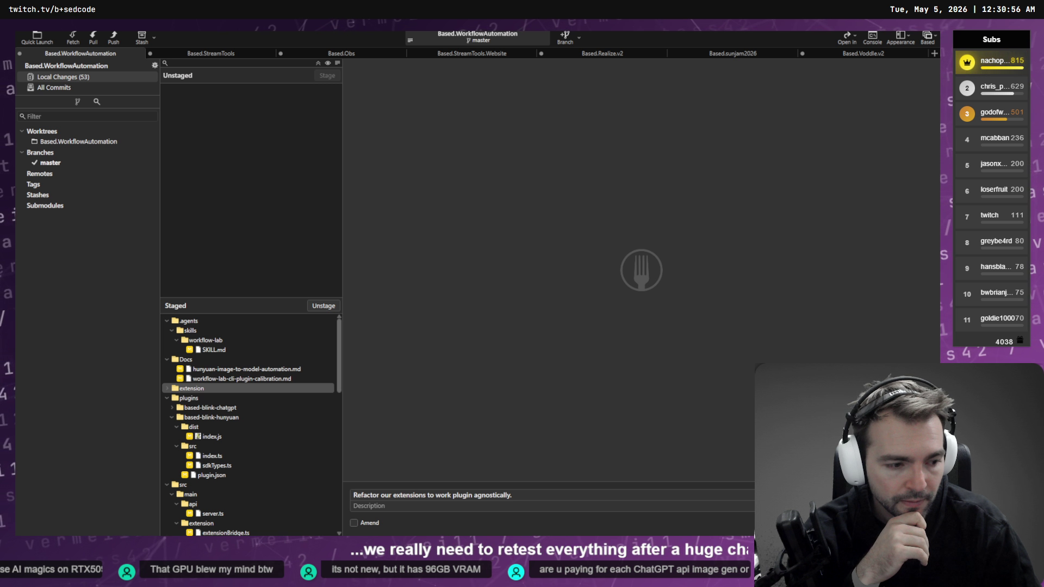
{"action": "key", "text": "alt+Tab"}
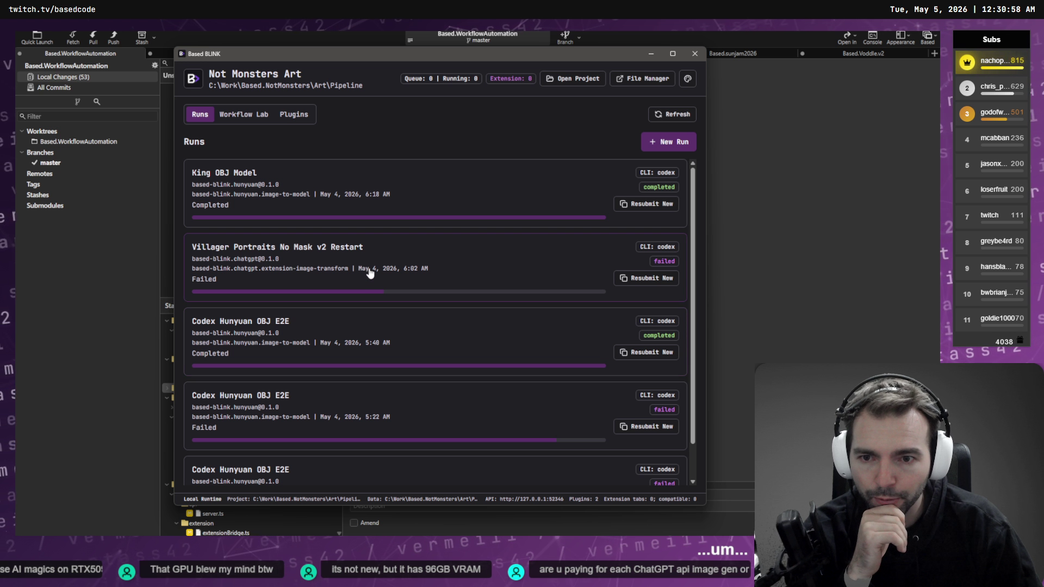
- Read the failed Villager Portraits No Mask v2 Restart run's details, then close Based BLINK
{"action": "left_click", "coordinate": [379, 257]}
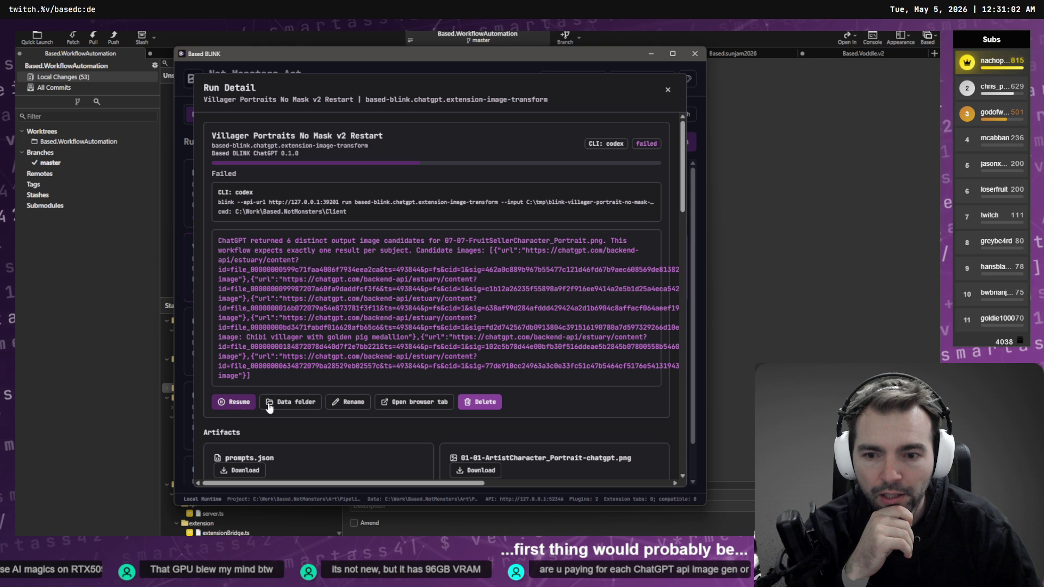
{"action": "left_click", "coordinate": [668, 89]}
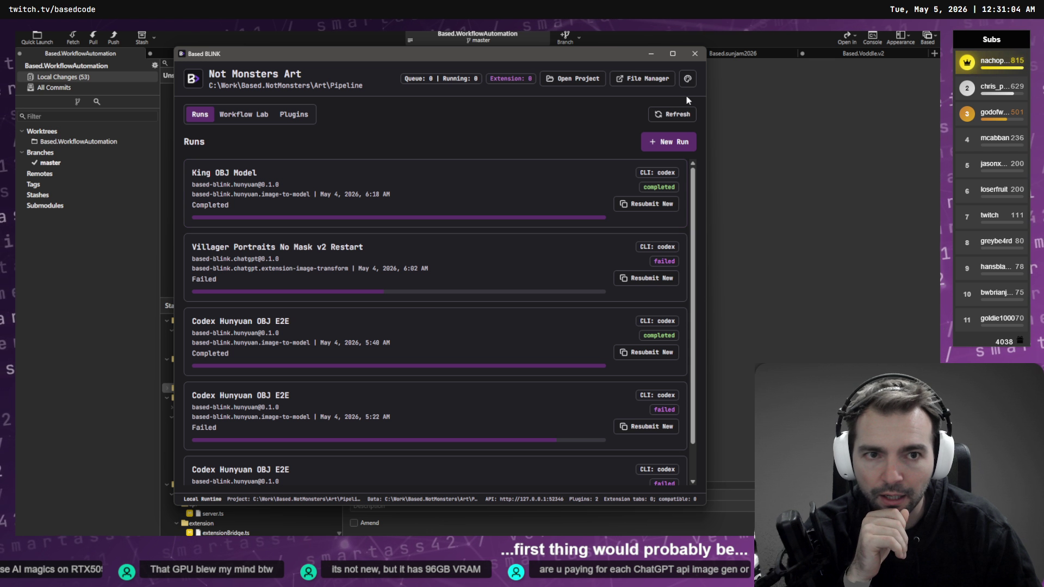
{"action": "left_click", "coordinate": [694, 53]}
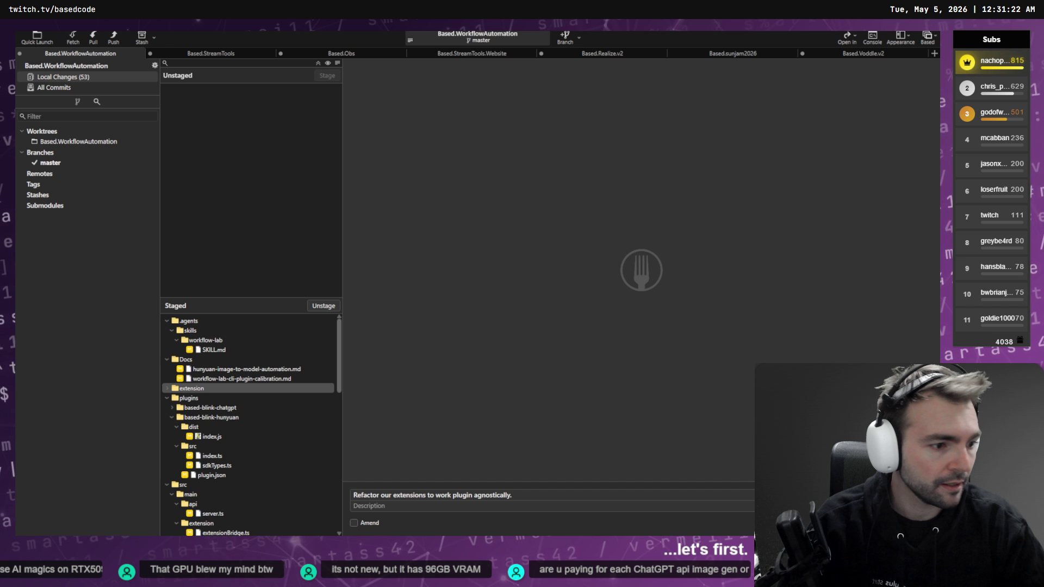
- Reload the ChatGPT page and expand the sidebar's More list of sections
{"action": "key", "text": "alt+Tab"}
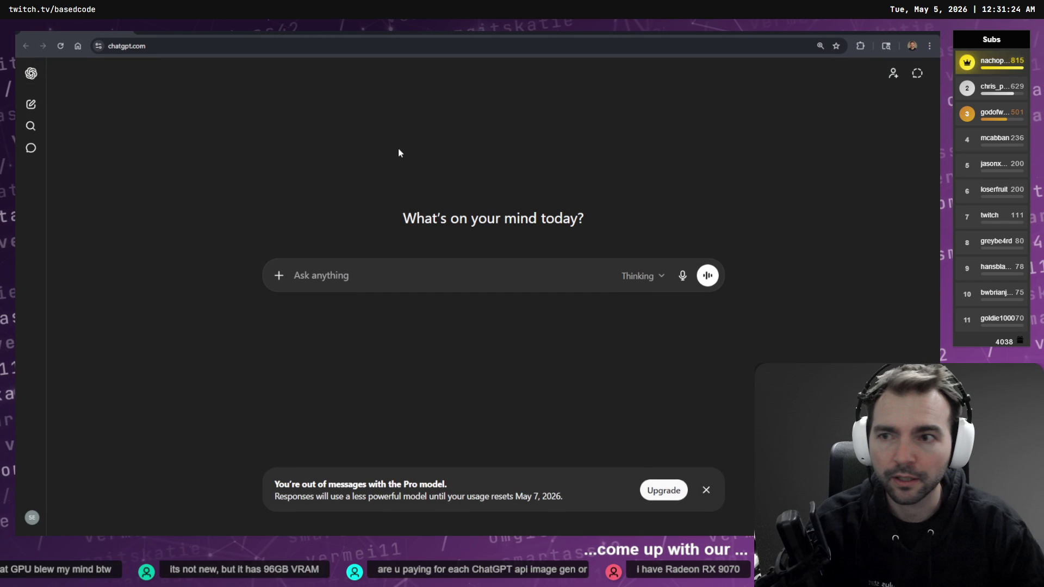
{"action": "key", "text": "F5"}
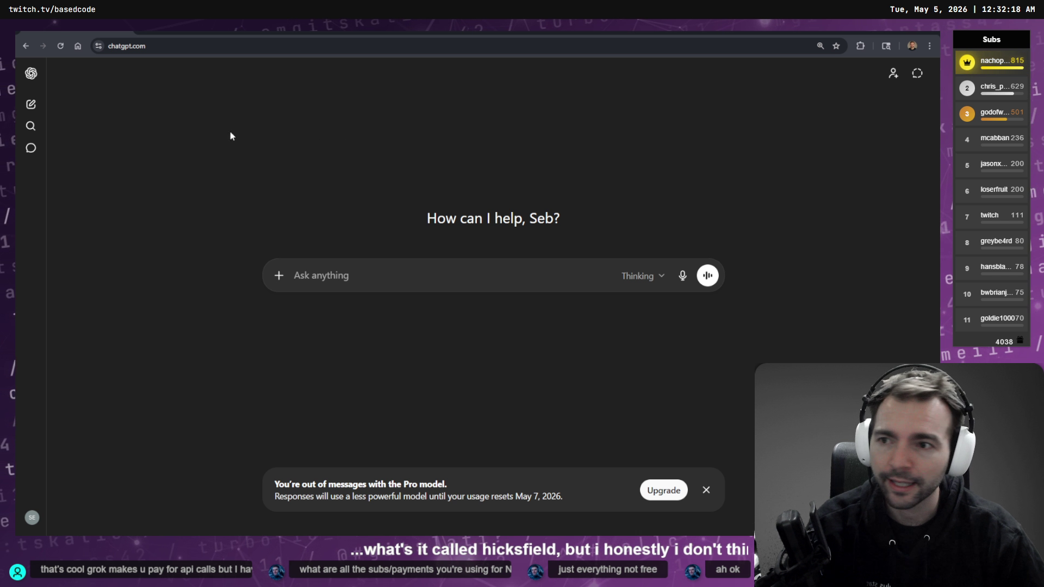
{"action": "left_click", "coordinate": [31, 73]}
{"action": "left_click", "coordinate": [82, 170]}
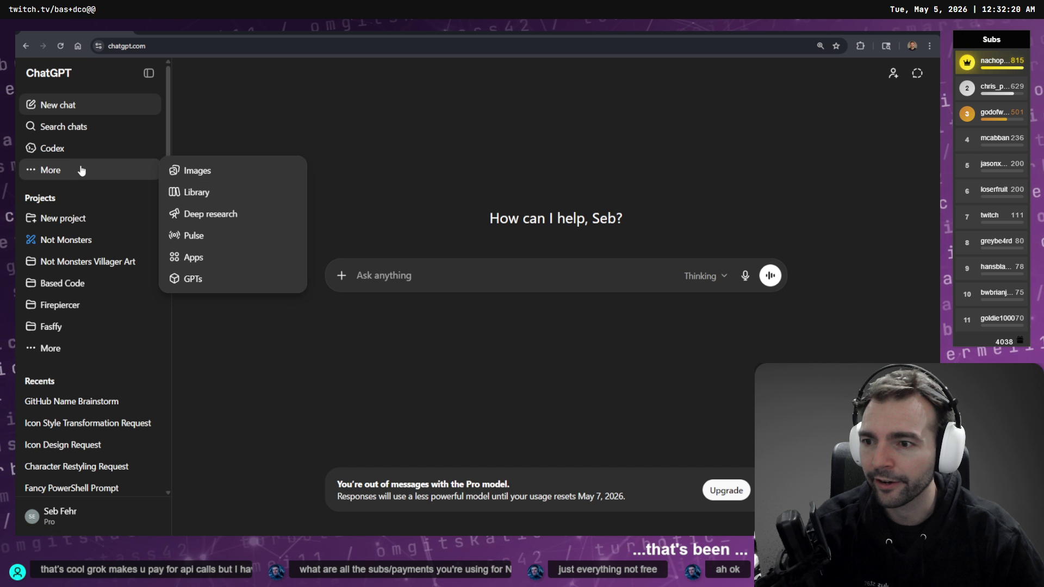
- Browse the Images gallery and open the chat that produced the chibi girl image
{"action": "left_click", "coordinate": [217, 172]}
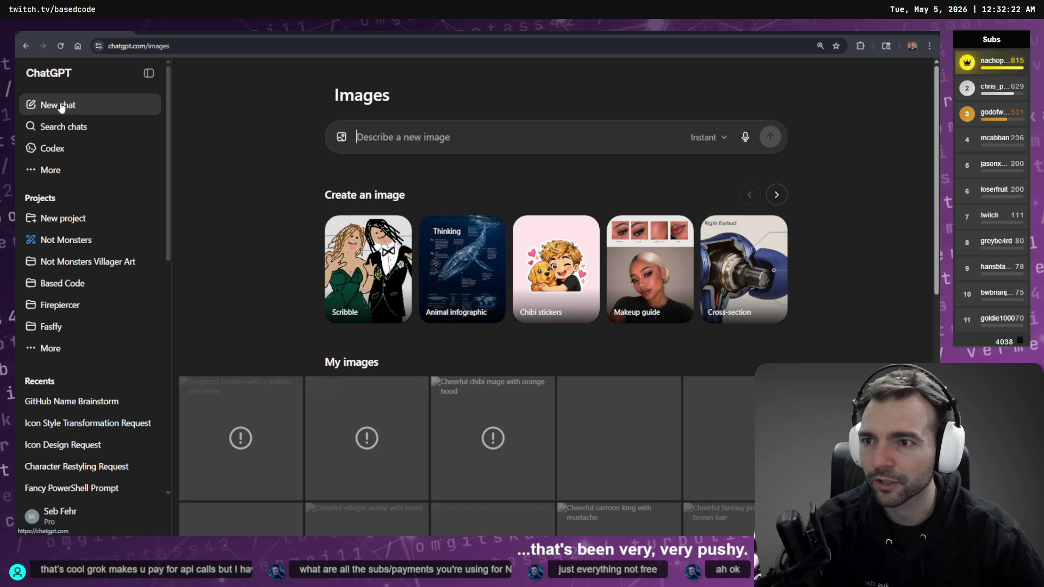
{"action": "left_click", "coordinate": [148, 73]}
{"action": "scroll", "coordinate": [197, 174], "scroll_direction": "down", "scroll_amount": 2}
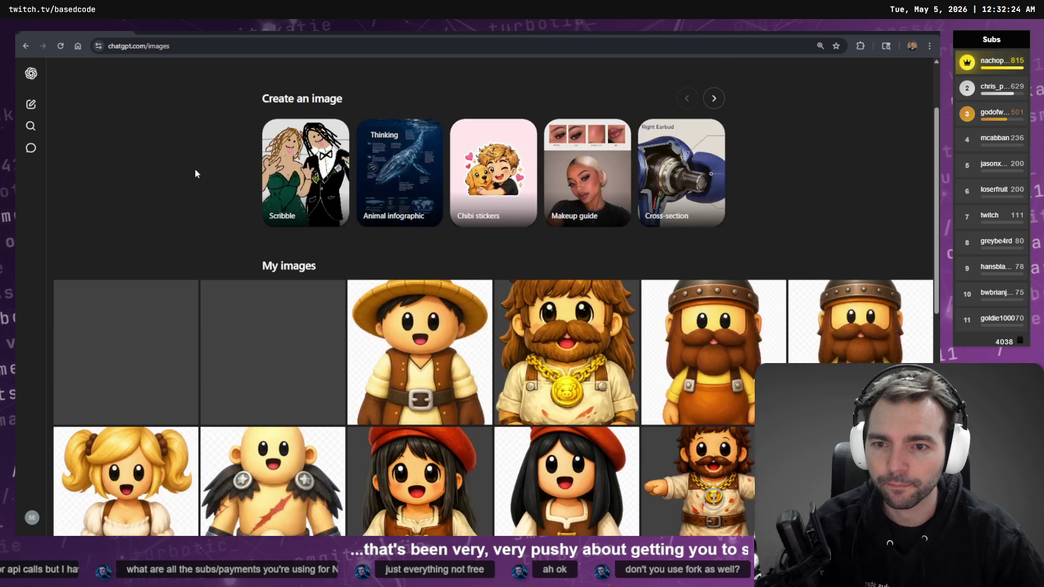
{"action": "scroll", "coordinate": [196, 173], "scroll_direction": "down", "scroll_amount": 5}
{"action": "scroll", "coordinate": [468, 226], "scroll_direction": "down", "scroll_amount": 2}
{"action": "scroll", "coordinate": [469, 226], "scroll_direction": "up", "scroll_amount": 3}
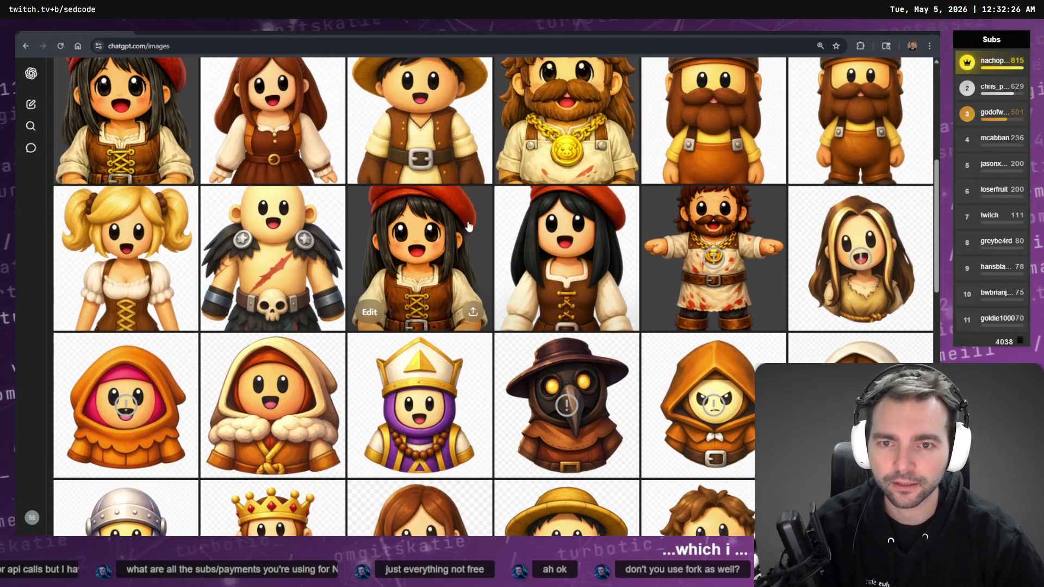
{"action": "left_click", "coordinate": [666, 201]}
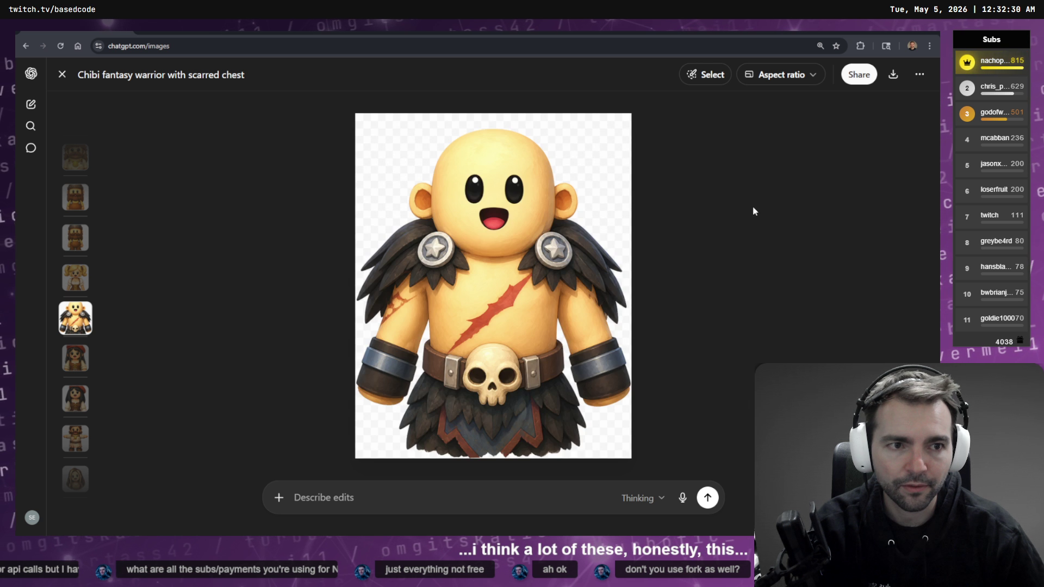
{"action": "key", "text": "Down"}
{"action": "left_click", "coordinate": [919, 74]}
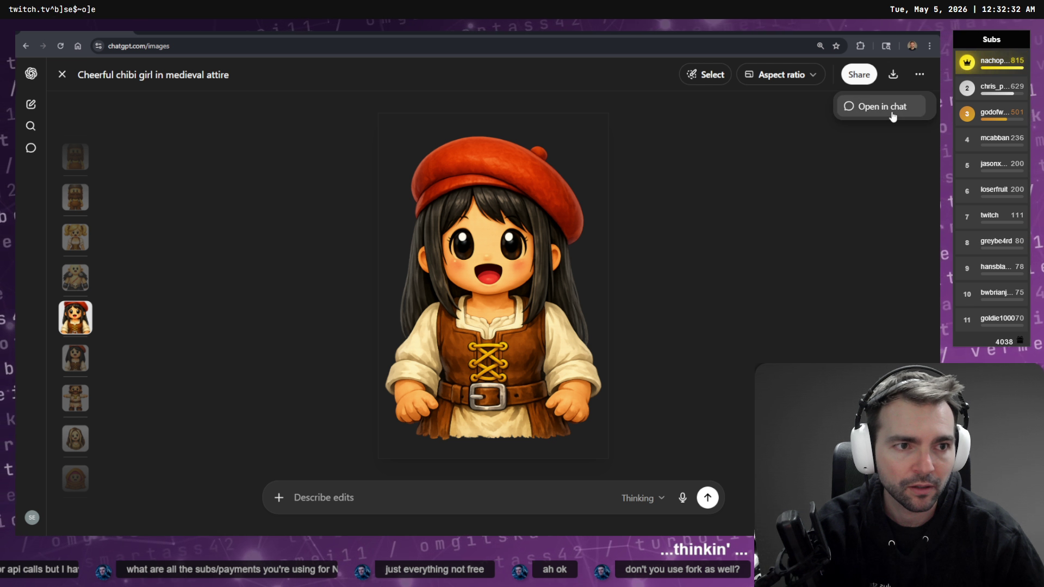
{"action": "left_click", "coordinate": [892, 116]}
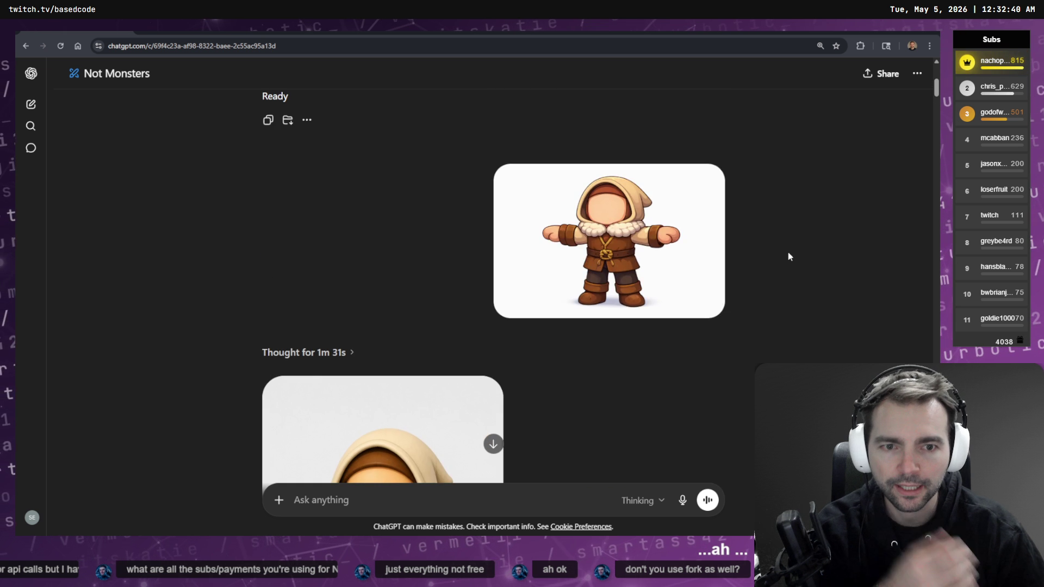
- Copy the Not Monsters chat's style-conversion prompt and return to Based BLINK
{"action": "mouse_move", "coordinate": [705, 371]}
{"action": "left_mouse_down"}
{"action": "mouse_move", "coordinate": [411, 288]}
{"action": "mouse_move", "coordinate": [412, 268]}
{"action": "left_mouse_up"}
{"action": "right_click", "coordinate": [503, 279]}
{"action": "left_click", "coordinate": [729, 292]}
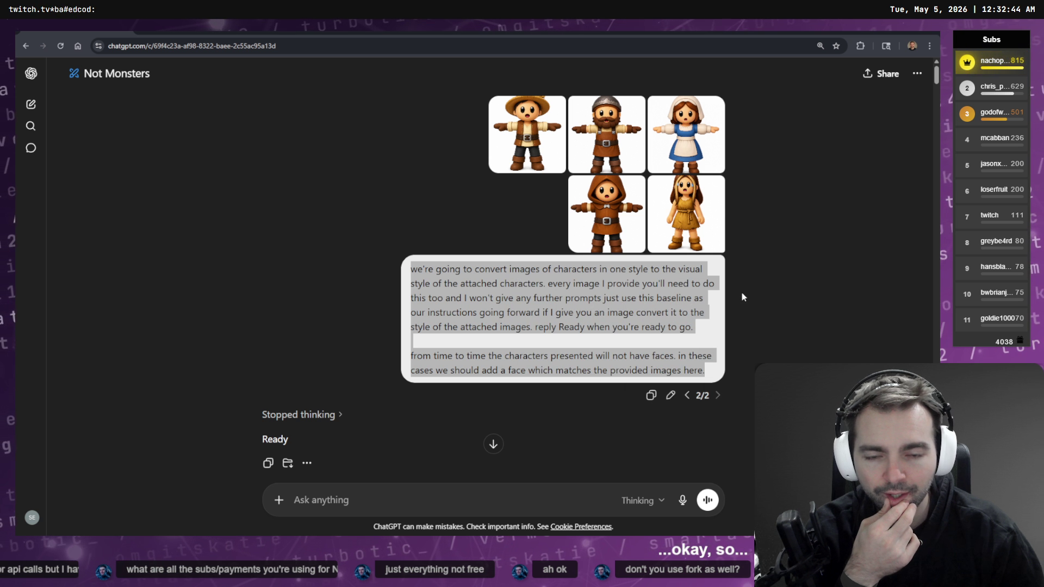
{"action": "scroll", "coordinate": [743, 297], "scroll_direction": "down", "scroll_amount": 15}
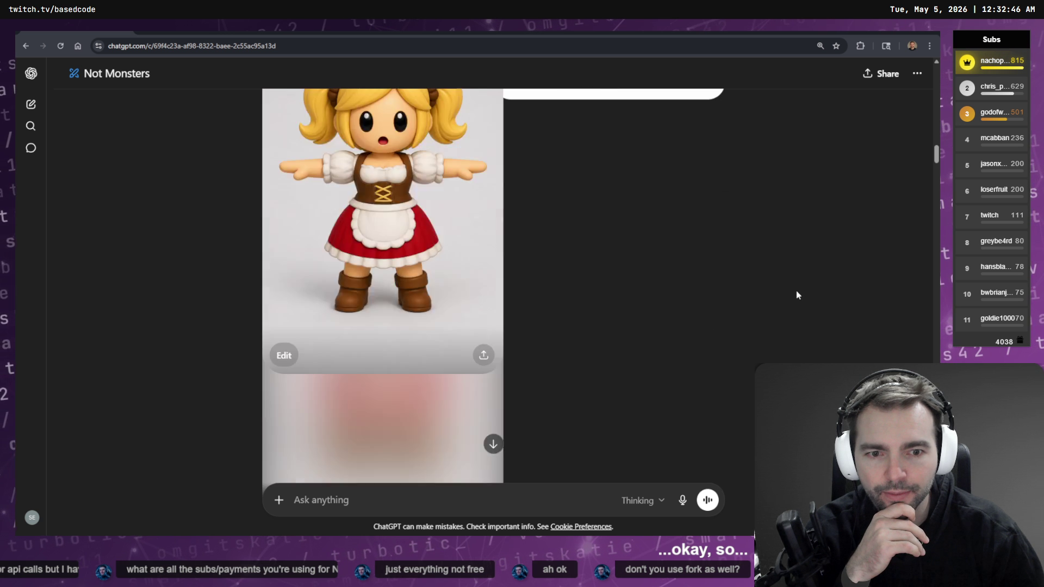
{"action": "scroll", "coordinate": [796, 292], "scroll_direction": "down", "scroll_amount": 15}
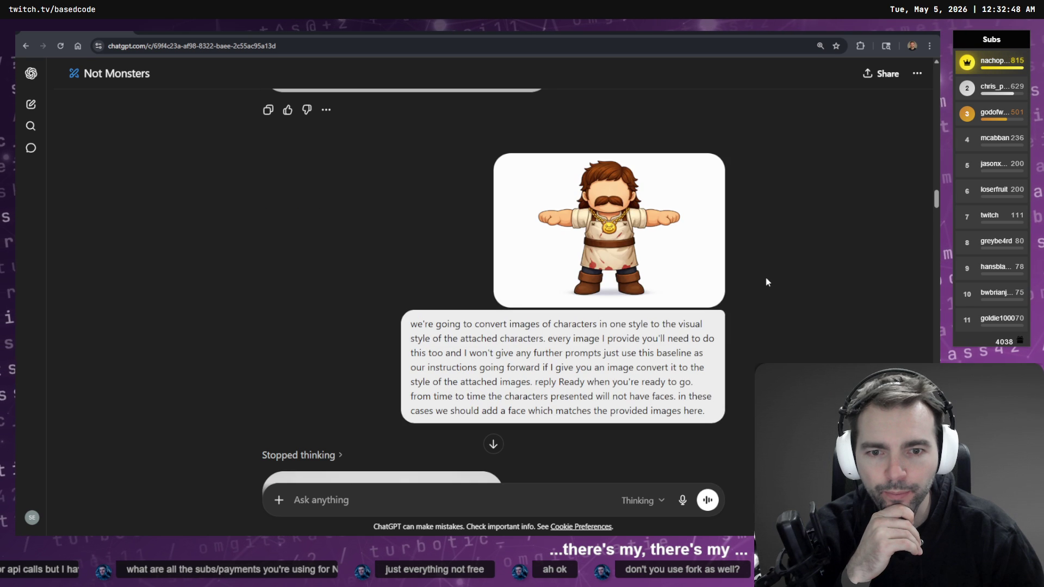
{"action": "scroll", "coordinate": [772, 282], "scroll_direction": "down", "scroll_amount": 10}
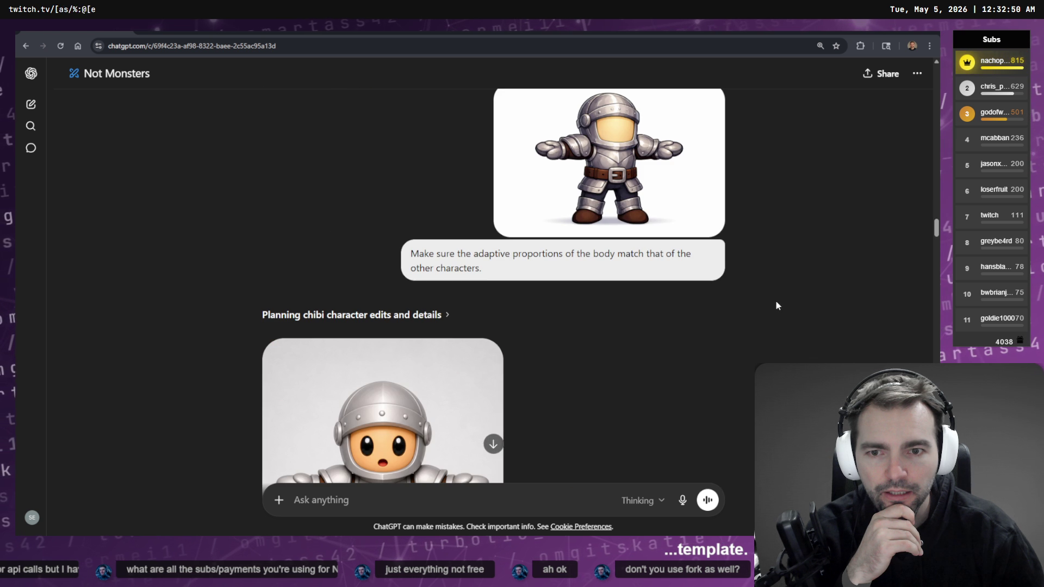
{"action": "scroll", "coordinate": [767, 290], "scroll_direction": "down", "scroll_amount": 7}
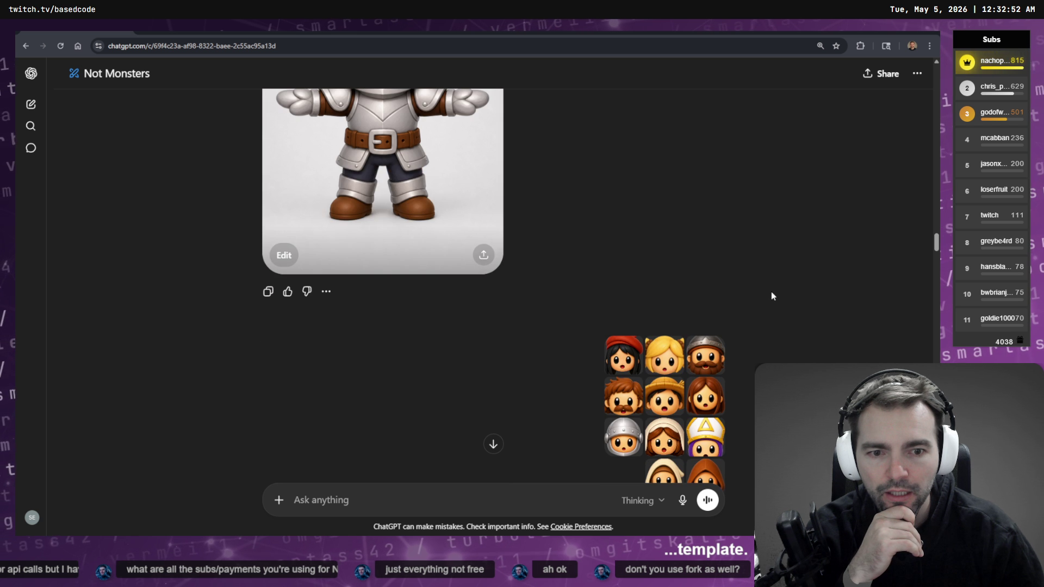
{"action": "scroll", "coordinate": [772, 296], "scroll_direction": "up", "scroll_amount": 15}
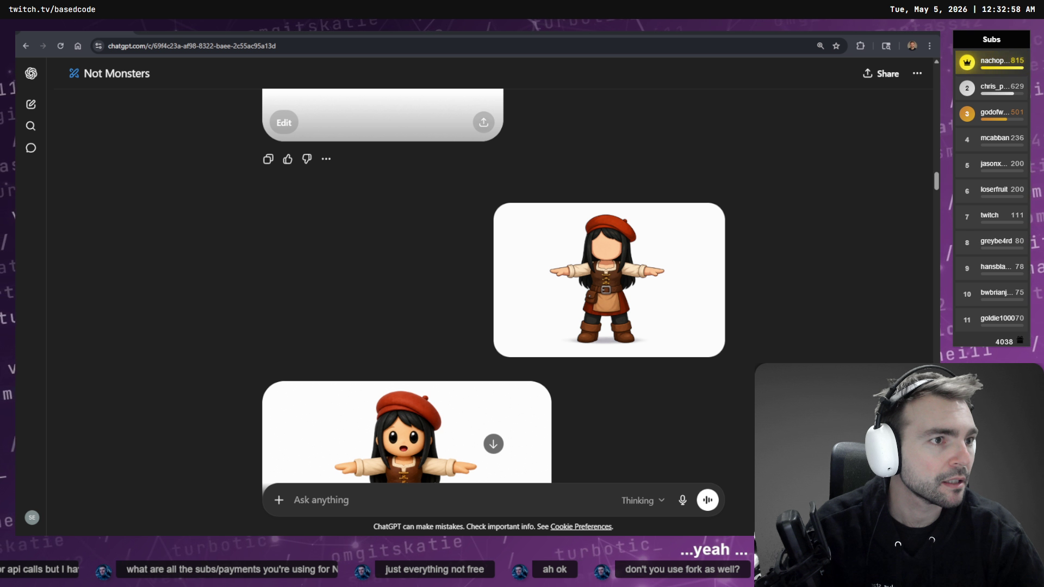
{"action": "key", "text": "alt+Tab"}
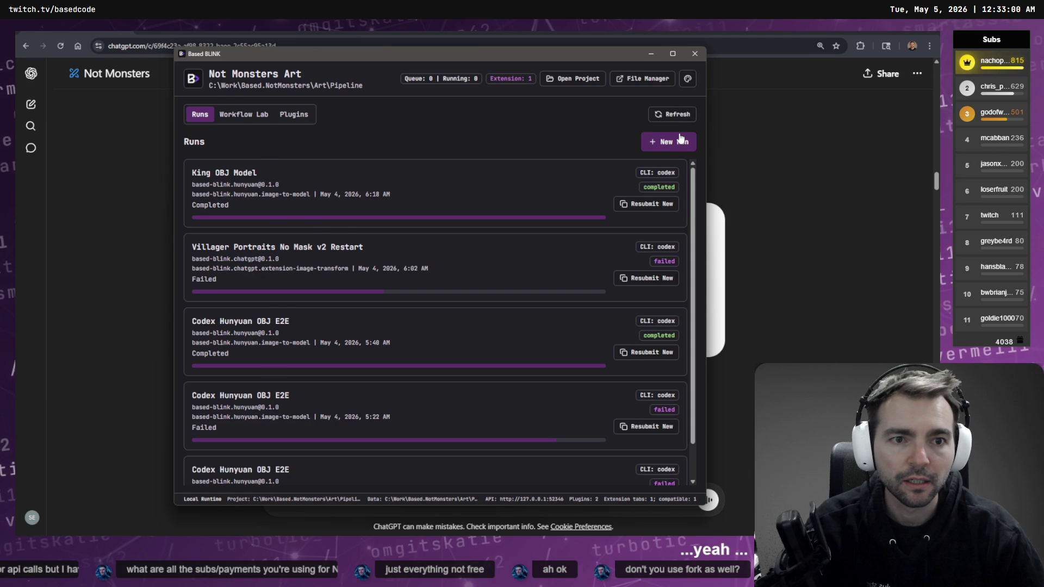
- Create a new run named 'Monster Restyle' with the copied prompt pasted as master prompt
{"action": "left_click", "coordinate": [680, 140]}
{"action": "left_click", "coordinate": [392, 334]}
{"action": "key", "text": "ctrl+v"}
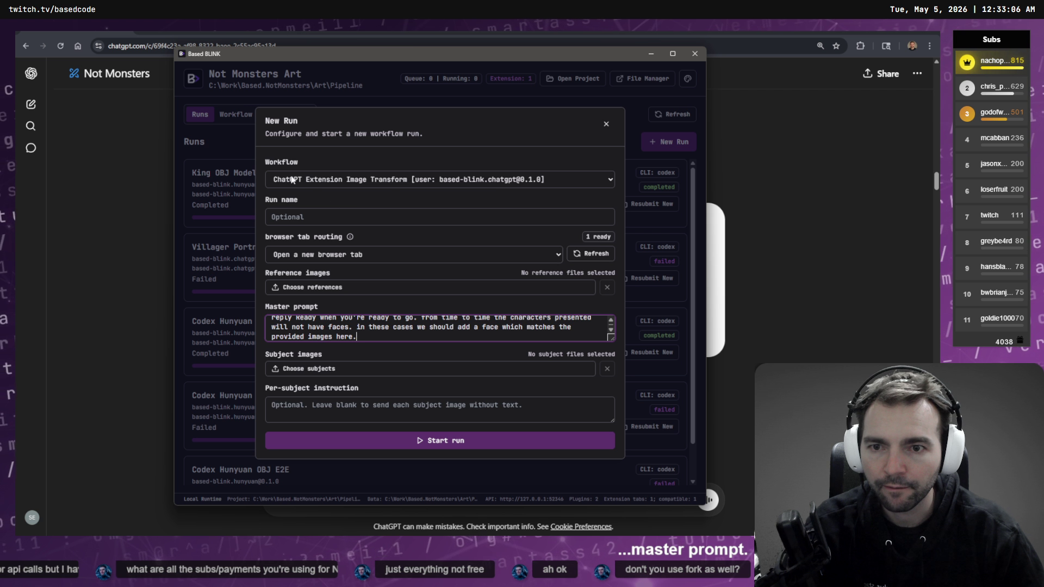
{"action": "left_click", "coordinate": [273, 223]}
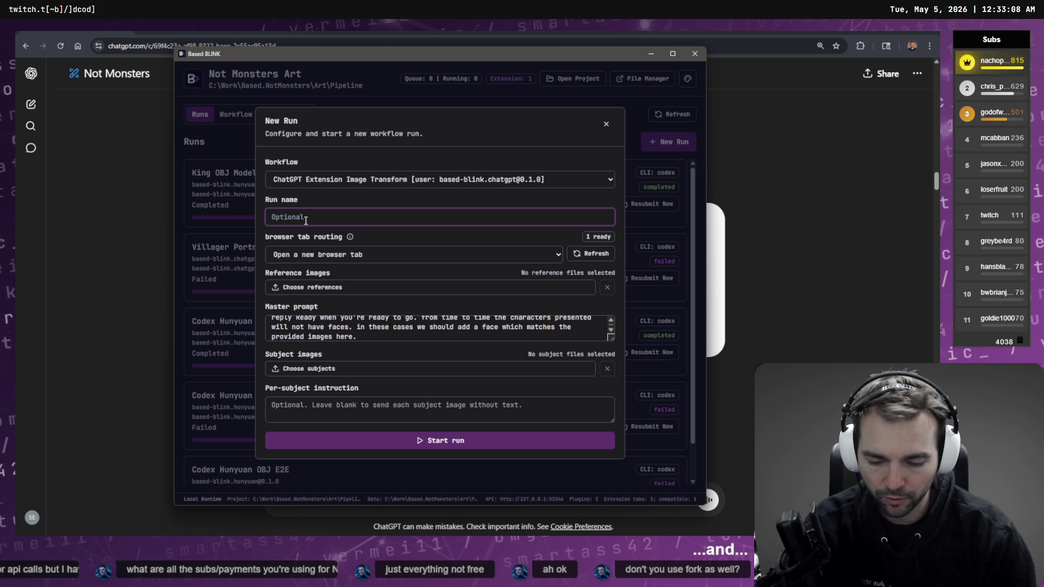
{"action": "type", "text": "Monster "}
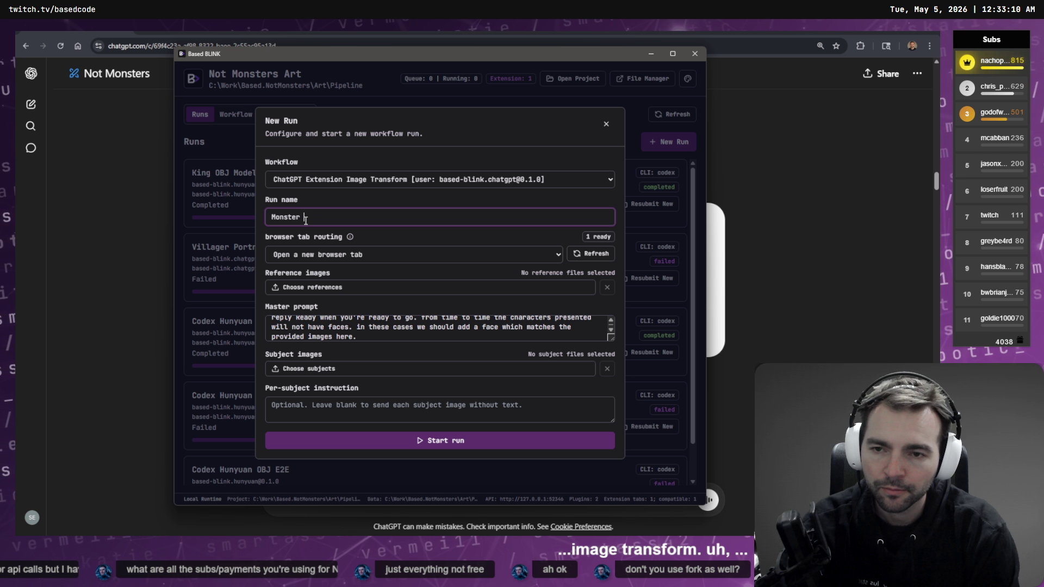
{"action": "type", "text": "Rest"}
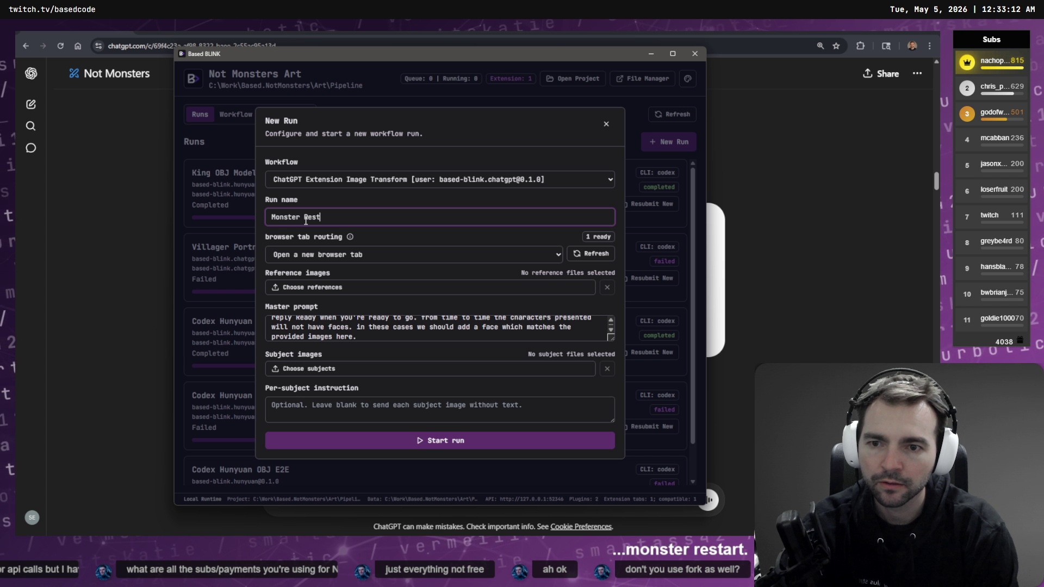
{"action": "type", "text": "yle"}
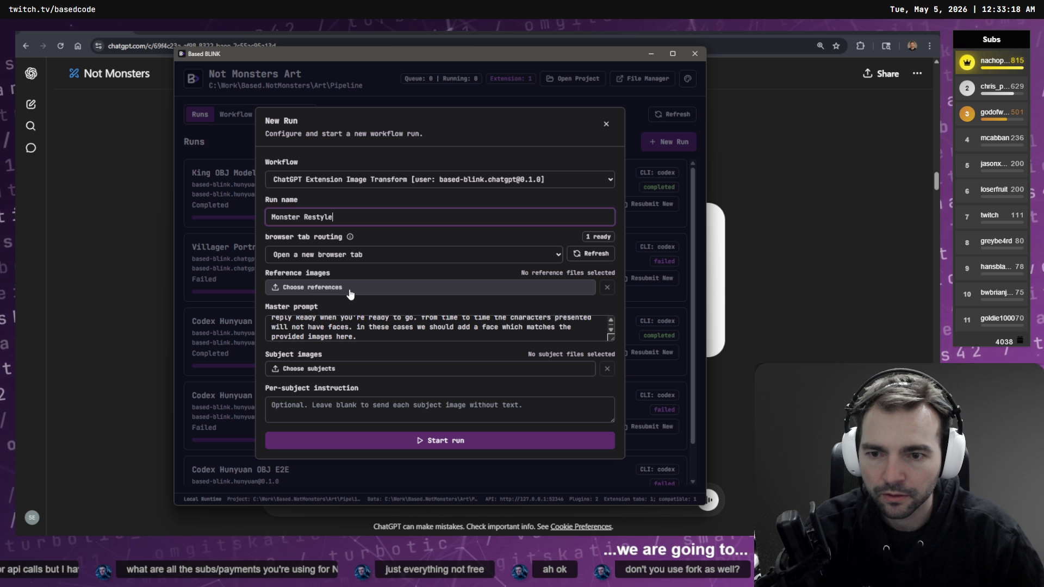
{"action": "left_click", "coordinate": [350, 293]}
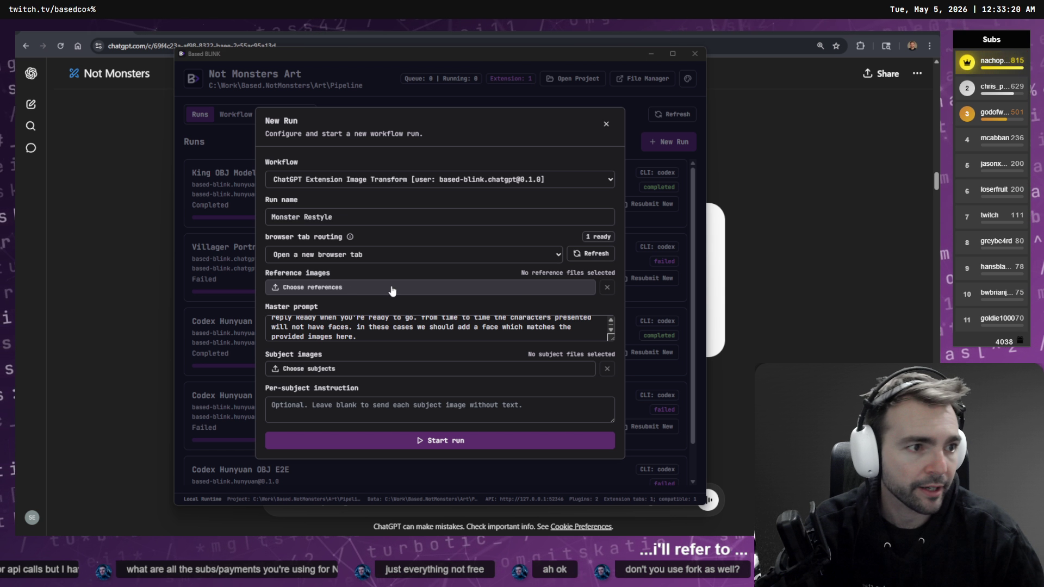
- Glance over the Not Monsters chat, then switch to the tldraw character diagram board
{"action": "key", "text": "alt+Tab"}
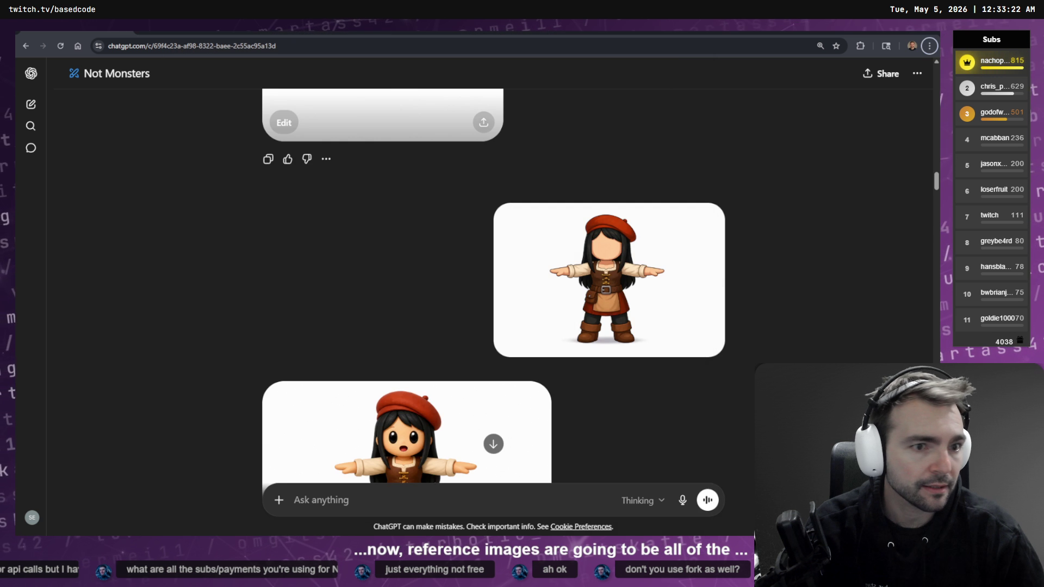
{"action": "scroll", "coordinate": [797, 228], "scroll_direction": "up", "scroll_amount": 4}
{"action": "scroll", "coordinate": [783, 239], "scroll_direction": "down", "scroll_amount": 3}
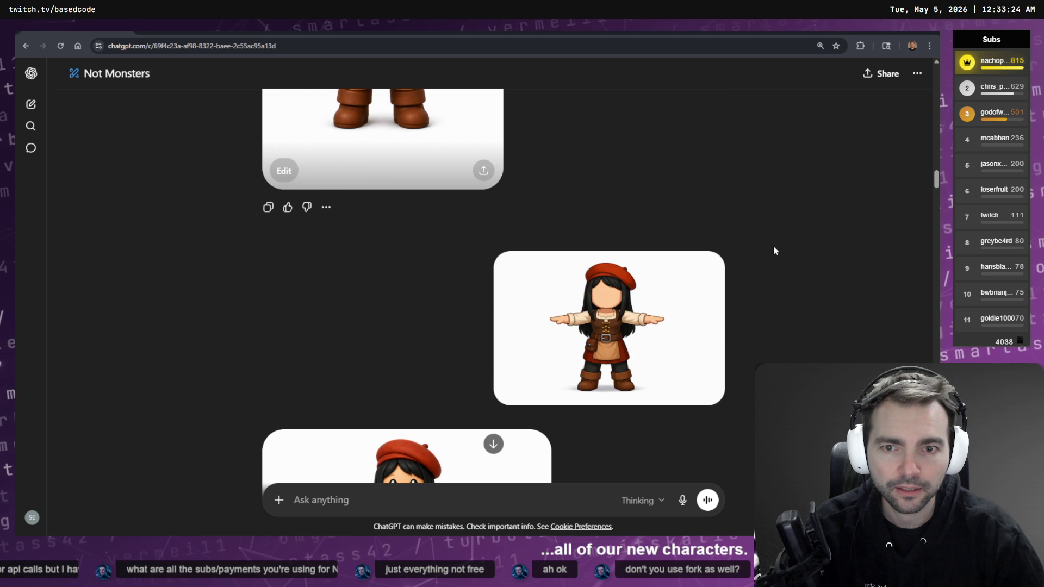
{"action": "scroll", "coordinate": [732, 238], "scroll_direction": "up", "scroll_amount": 15}
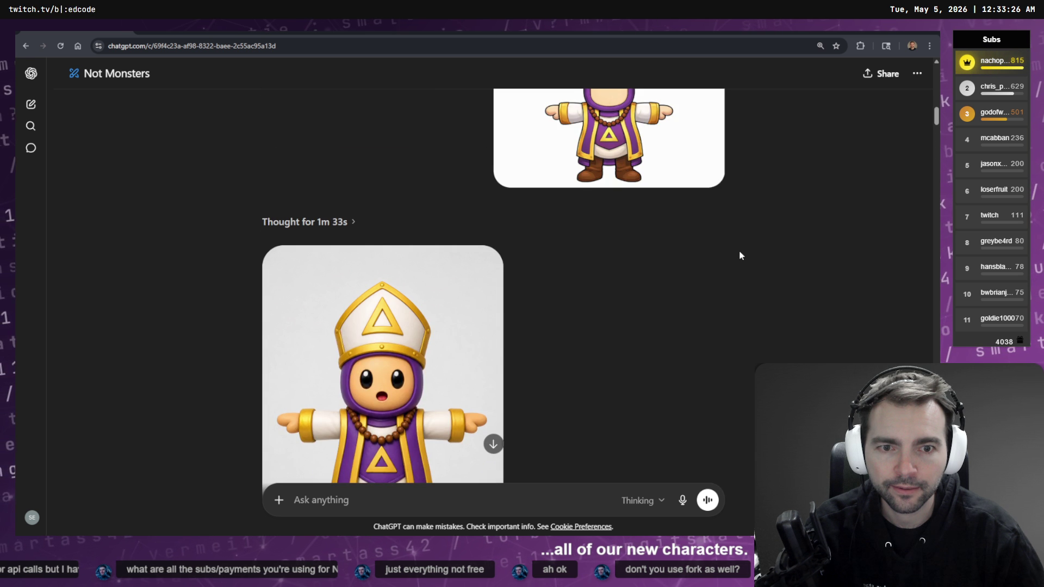
{"action": "scroll", "coordinate": [745, 289], "scroll_direction": "up", "scroll_amount": 8}
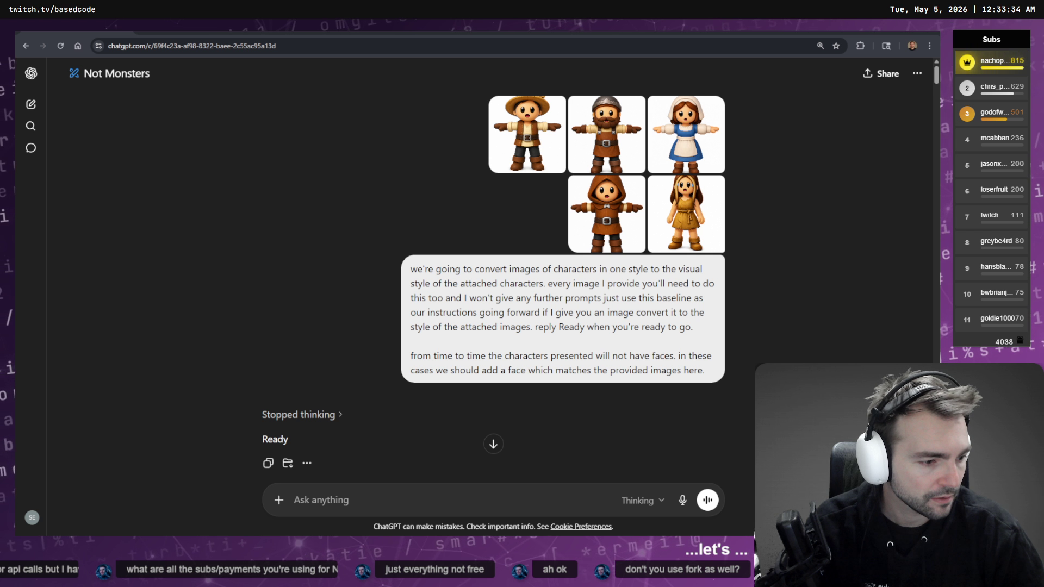
{"action": "key", "text": "alt+Tab"}
- Select the faceless hooded, blonde girl, bishop, red-beret, king and bald character images
{"action": "scroll", "coordinate": [665, 226], "scroll_direction": "down", "scroll_amount": 5}
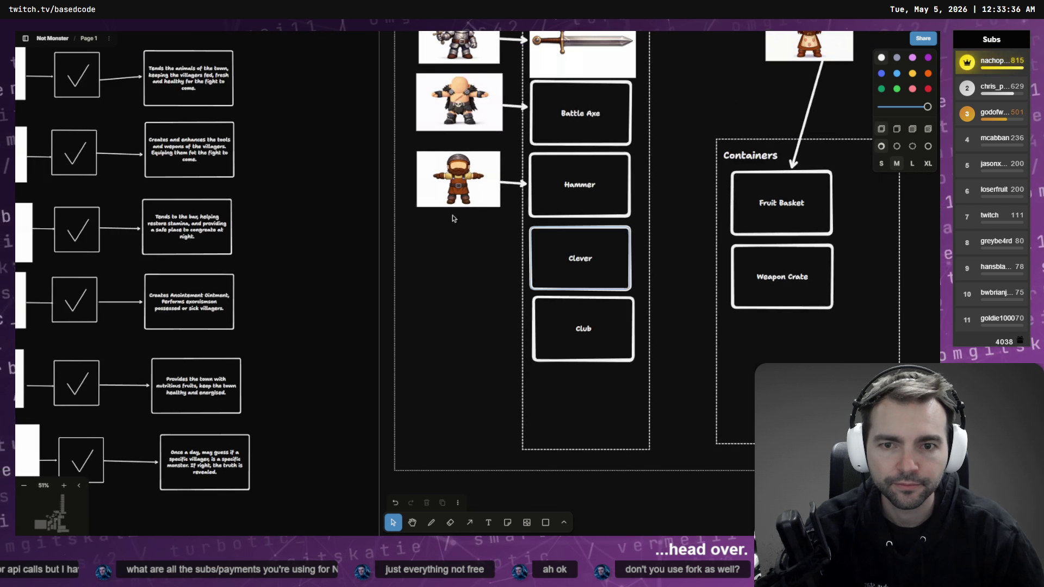
{"action": "scroll", "coordinate": [563, 292], "scroll_direction": "right", "scroll_amount": 10}
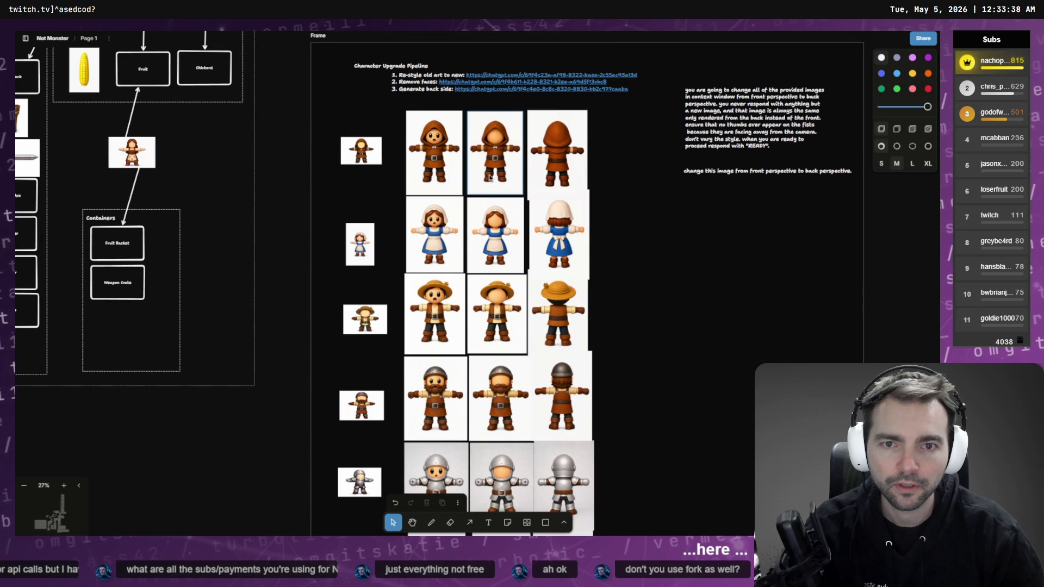
{"action": "left_click", "coordinate": [427, 156]}
{"action": "left_click", "coordinate": [487, 154]}
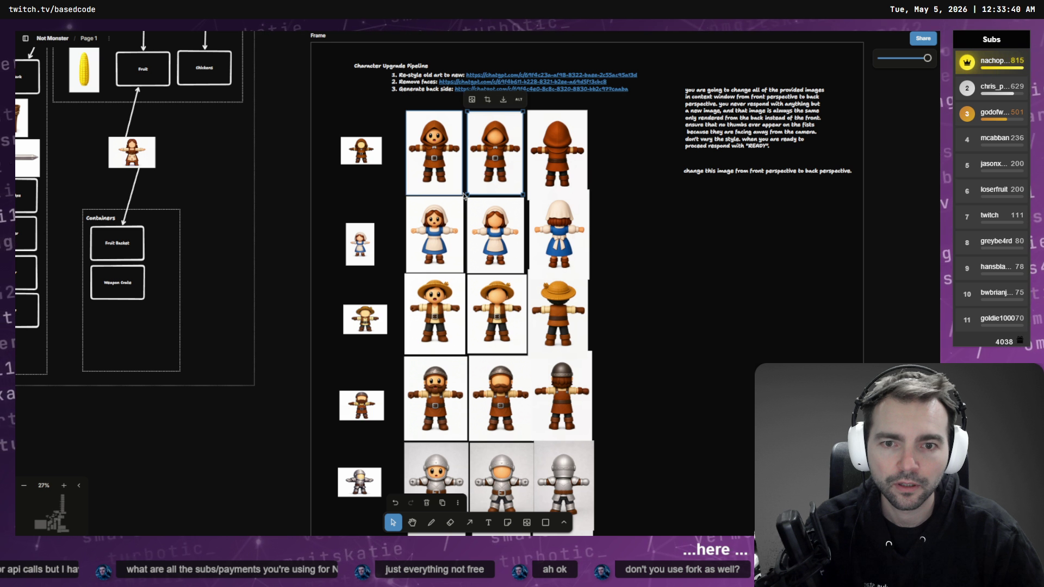
{"action": "mouse_move", "coordinate": [464, 195]}
{"action": "left_mouse_down"}
{"action": "mouse_move", "coordinate": [509, 295]}
{"action": "mouse_move", "coordinate": [516, 362]}
{"action": "mouse_move", "coordinate": [505, 434]}
{"action": "left_mouse_up"}
{"action": "scroll", "coordinate": [695, 445], "scroll_direction": "down", "scroll_amount": 4}
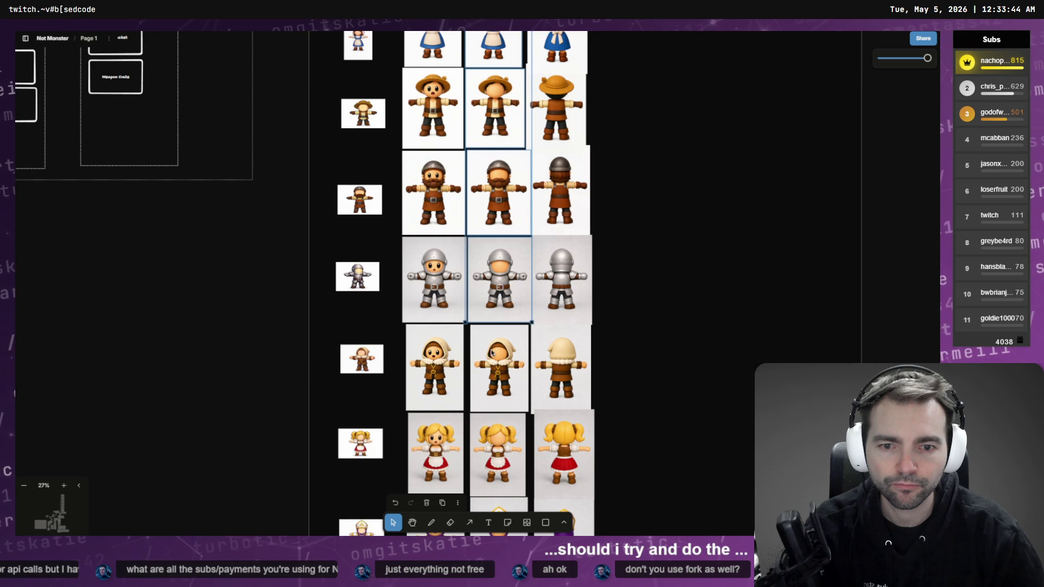
{"action": "scroll", "coordinate": [714, 230], "scroll_direction": "down", "scroll_amount": 4}
{"action": "left_click", "coordinate": [496, 272], "text": "shift"}
{"action": "left_click", "coordinate": [501, 361], "text": "shift"}
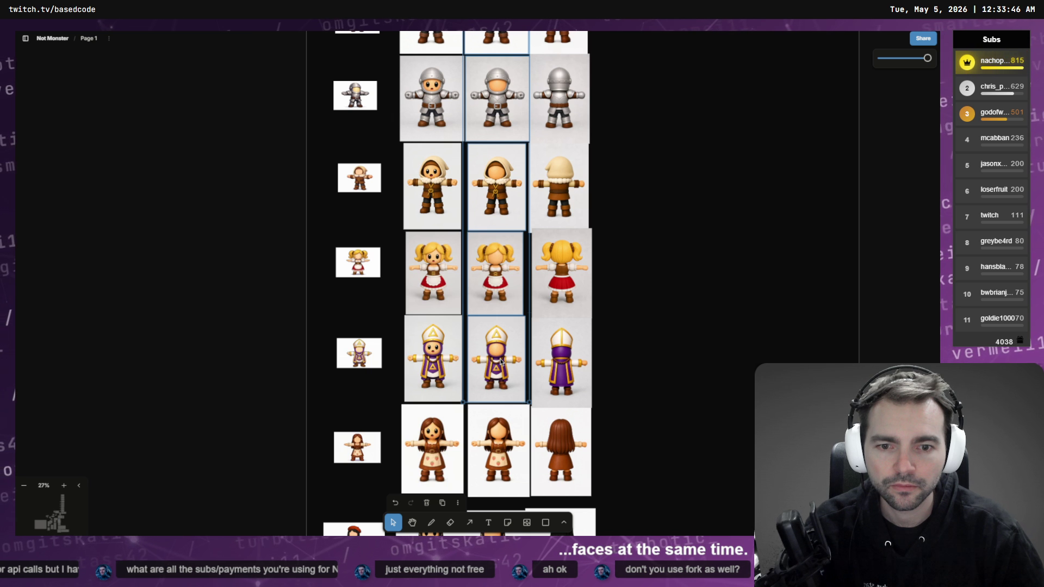
{"action": "scroll", "coordinate": [746, 196], "scroll_direction": "down", "scroll_amount": 5}
{"action": "left_click", "coordinate": [471, 243], "text": "shift"}
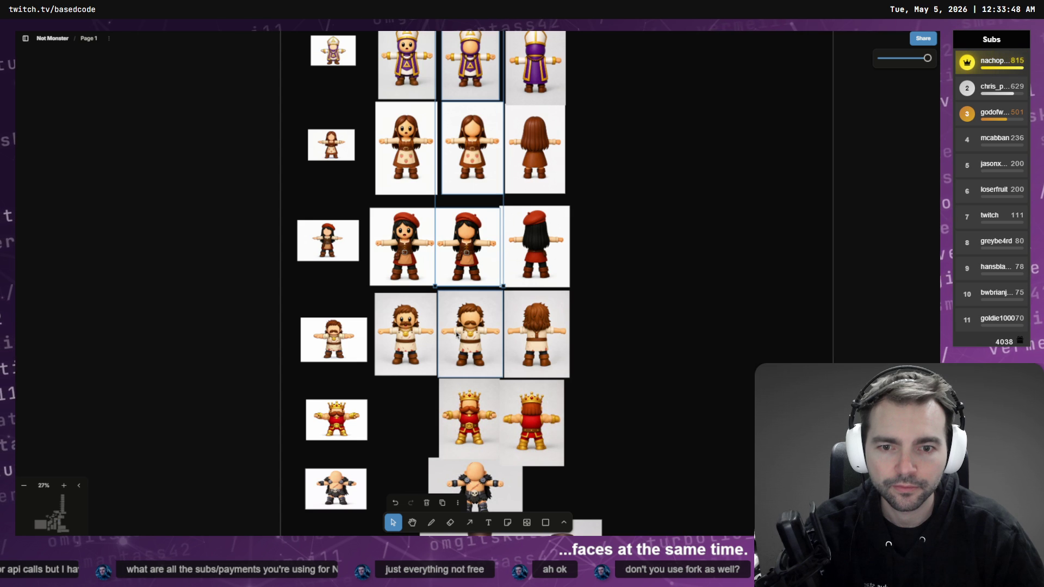
{"action": "scroll", "coordinate": [735, 440], "scroll_direction": "down", "scroll_amount": 4}
{"action": "left_click", "coordinate": [469, 174], "text": "shift"}
{"action": "left_click", "coordinate": [461, 245], "text": "shift"}
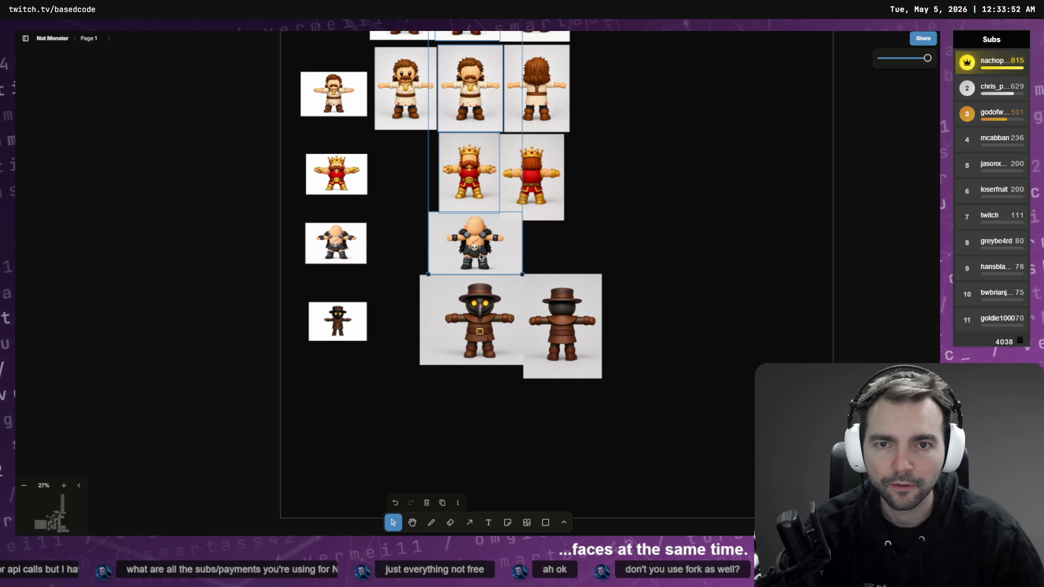
- Pan down to the monster checklist's witch, mummy and vampire rows
{"action": "mouse_move", "coordinate": [181, 221]}
{"action": "left_mouse_down"}
{"action": "mouse_move", "coordinate": [599, 275]}
{"action": "mouse_move", "coordinate": [468, 252]}
{"action": "mouse_move", "coordinate": [589, 205]}
{"action": "mouse_move", "coordinate": [639, 237]}
{"action": "left_mouse_up"}
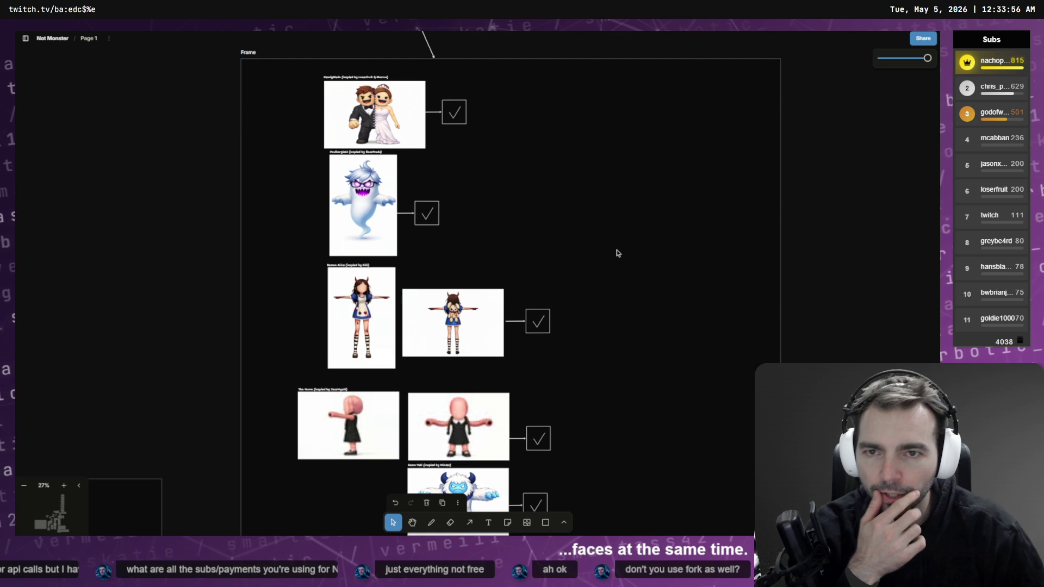
{"action": "scroll", "coordinate": [655, 294], "scroll_direction": "down", "scroll_amount": 7}
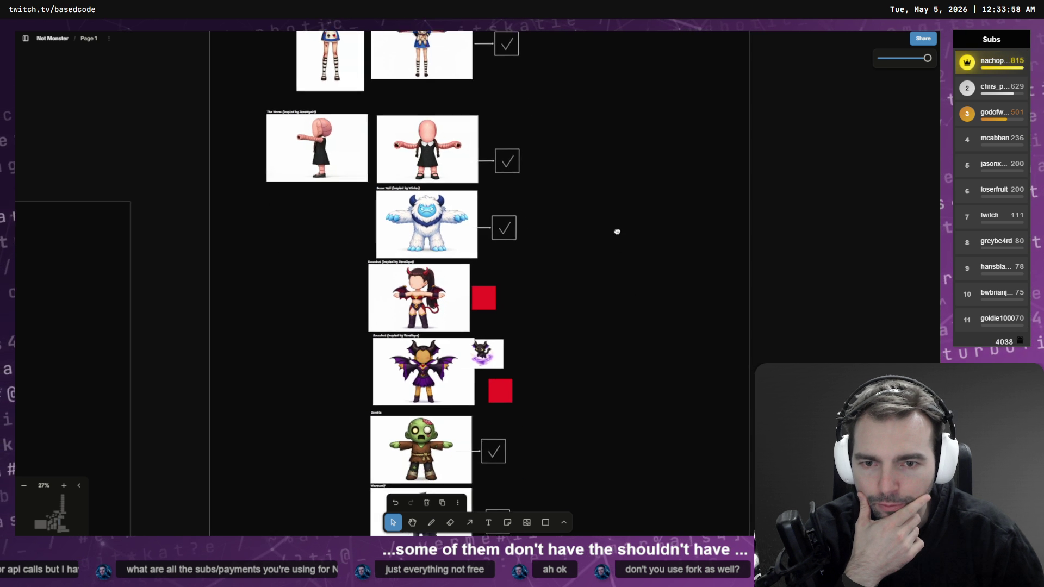
{"action": "scroll", "coordinate": [635, 245], "scroll_direction": "down", "scroll_amount": 2}
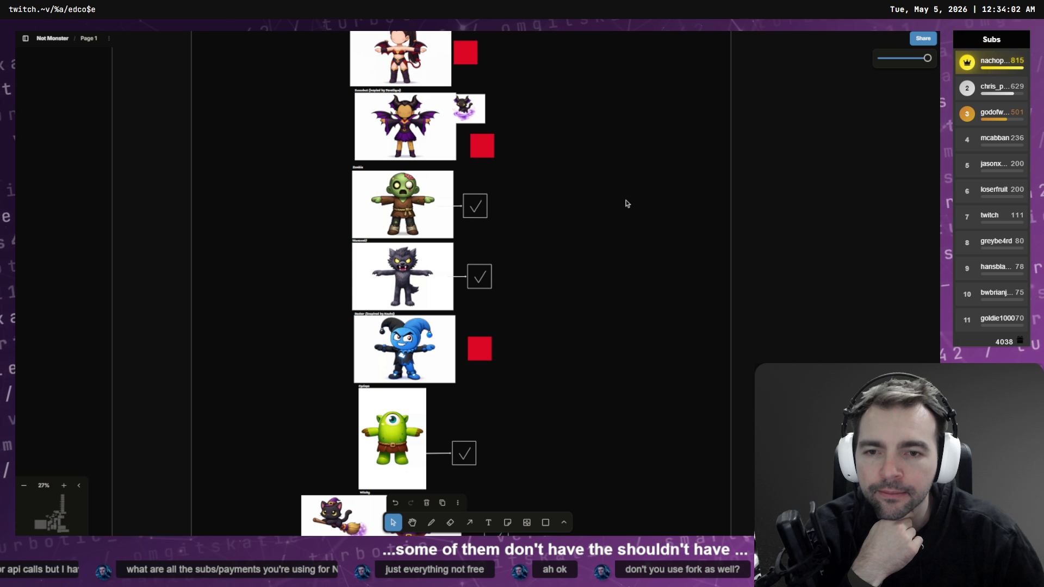
{"action": "mouse_move", "coordinate": [617, 368]}
{"action": "left_mouse_down"}
{"action": "mouse_move", "coordinate": [651, 92]}
{"action": "mouse_move", "coordinate": [625, 310]}
{"action": "mouse_move", "coordinate": [132, 138]}
{"action": "mouse_move", "coordinate": [353, 76]}
{"action": "mouse_move", "coordinate": [452, 125]}
{"action": "mouse_move", "coordinate": [555, 229]}
{"action": "left_mouse_up"}
- Download the selected images' originals, plus the king, mustached, red-beret, brown-haired girl and bishop images singly
{"action": "right_click", "coordinate": [557, 275]}
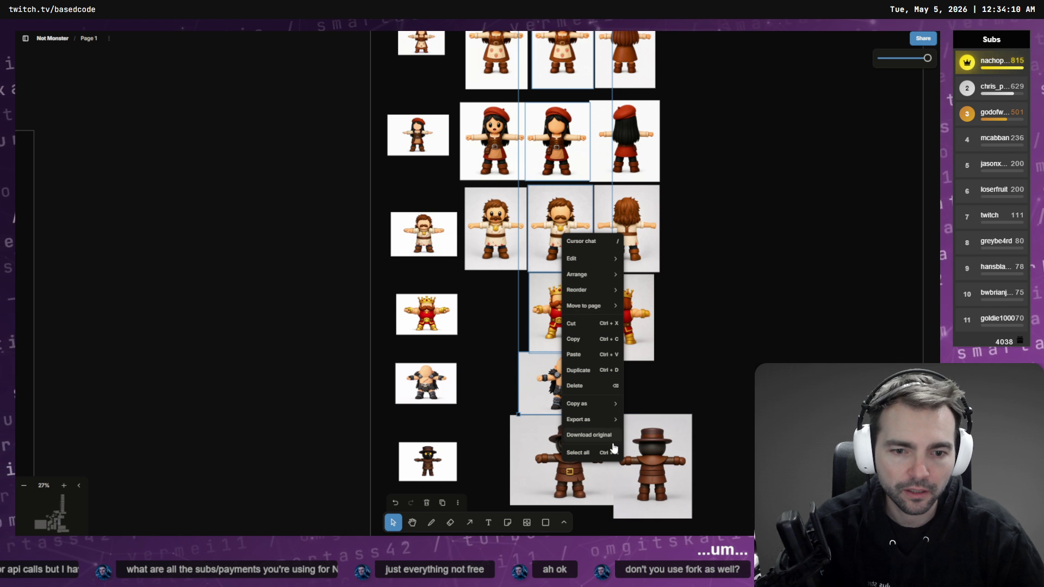
{"action": "left_click", "coordinate": [602, 439]}
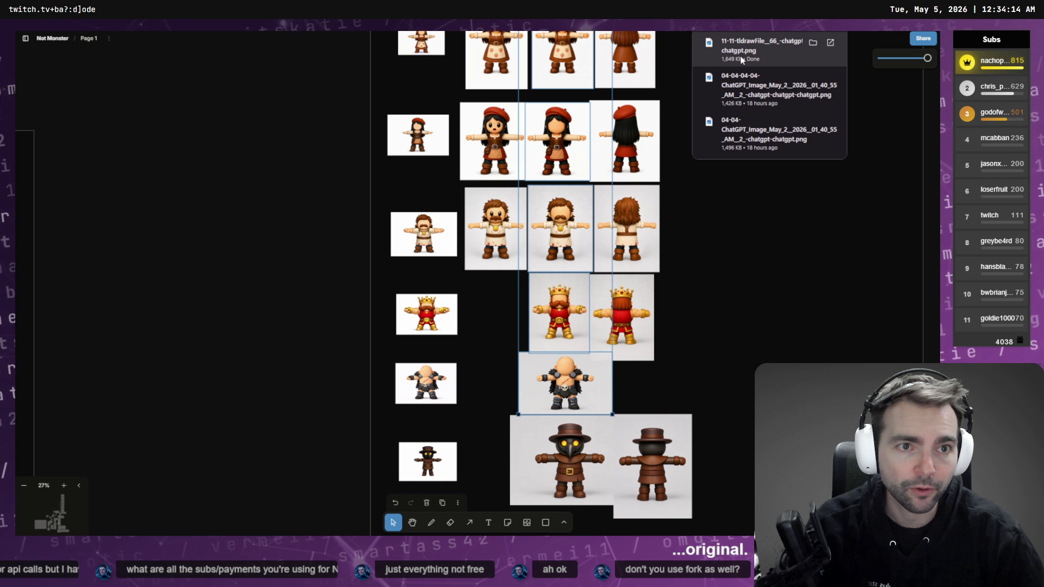
{"action": "left_click", "coordinate": [589, 334]}
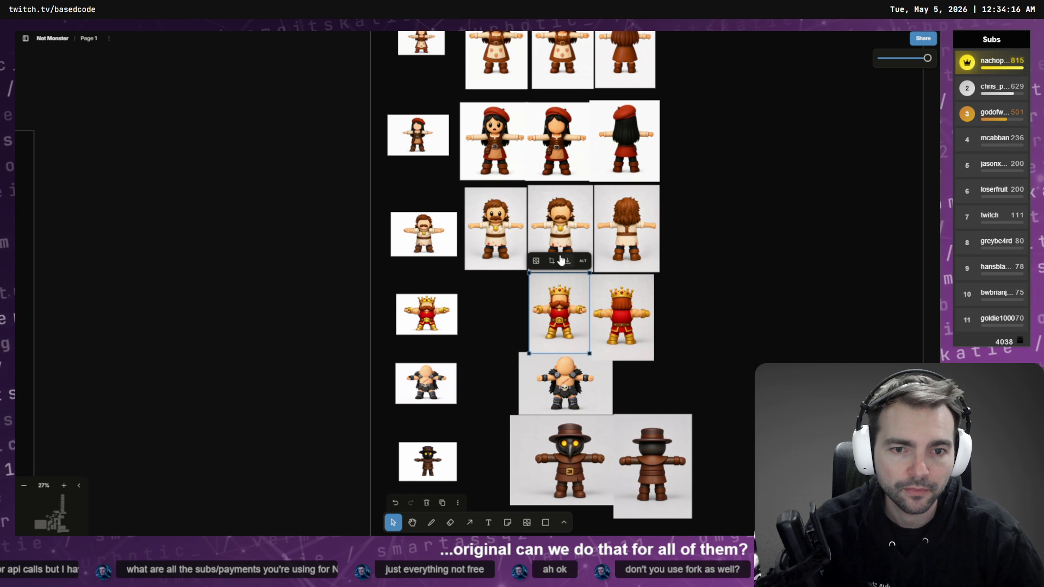
{"action": "left_click", "coordinate": [570, 238]}
{"action": "left_click", "coordinate": [569, 141]}
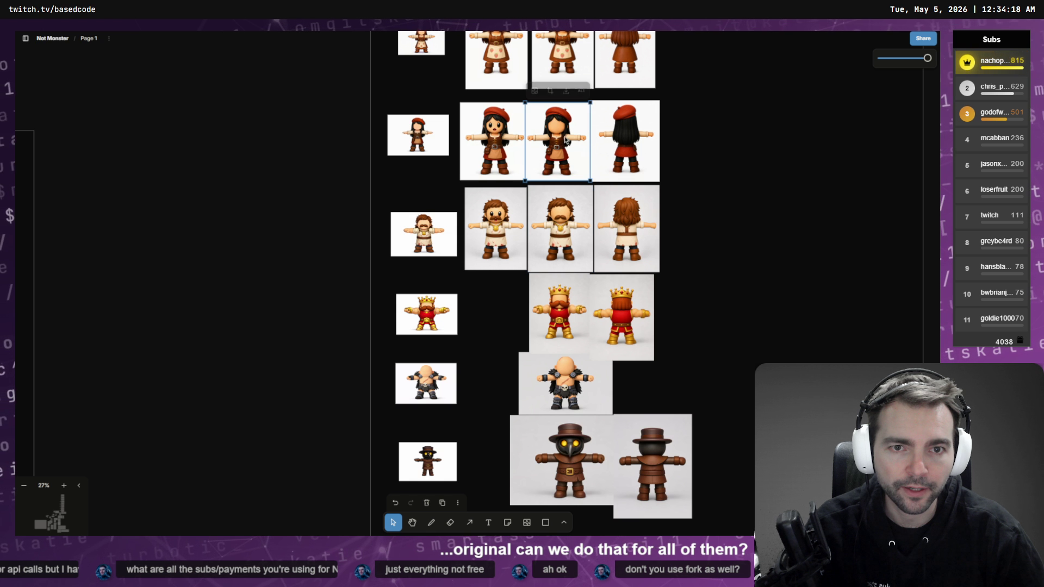
{"action": "scroll", "coordinate": [675, 163], "scroll_direction": "up", "scroll_amount": 3}
{"action": "left_click", "coordinate": [580, 220]}
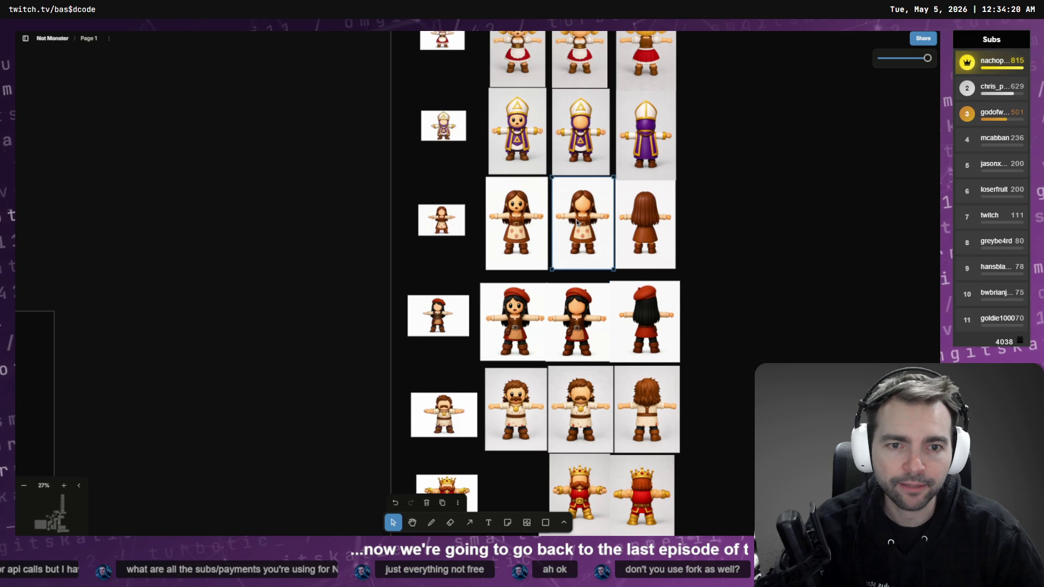
{"action": "left_click", "coordinate": [583, 132]}
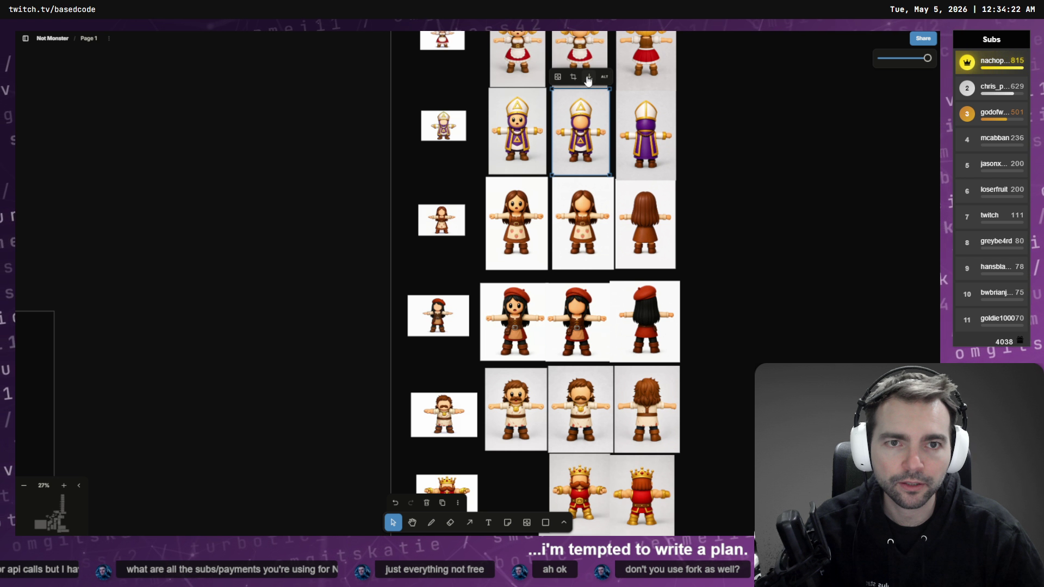
- Download the blonde, hooded, knight, bearded, straw-hat, maid and top hooded images, then show the download's folder
{"action": "scroll", "coordinate": [735, 84], "scroll_direction": "up", "scroll_amount": 3}
{"action": "left_click", "coordinate": [603, 204]}
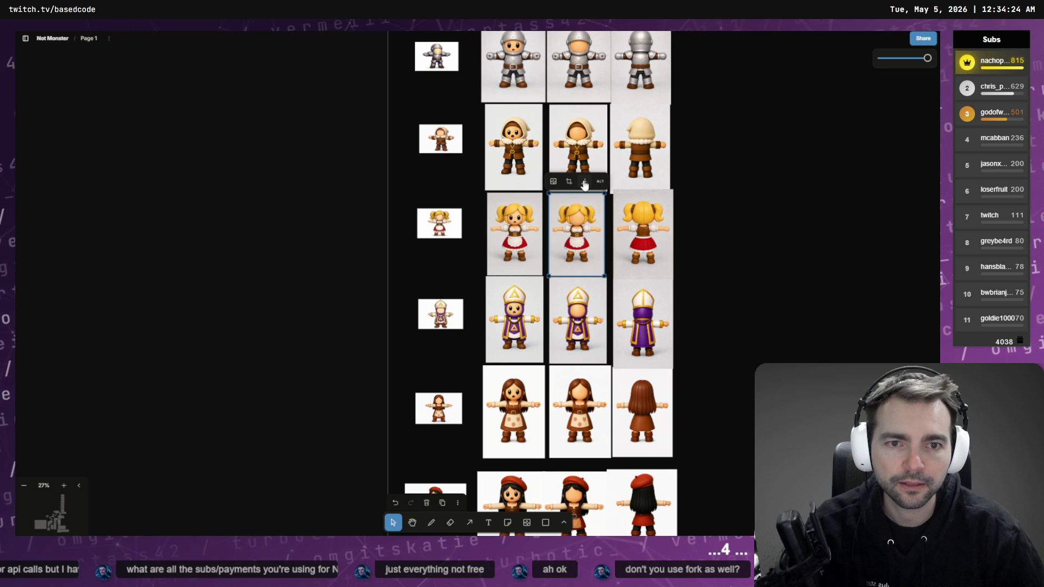
{"action": "left_click", "coordinate": [593, 148]}
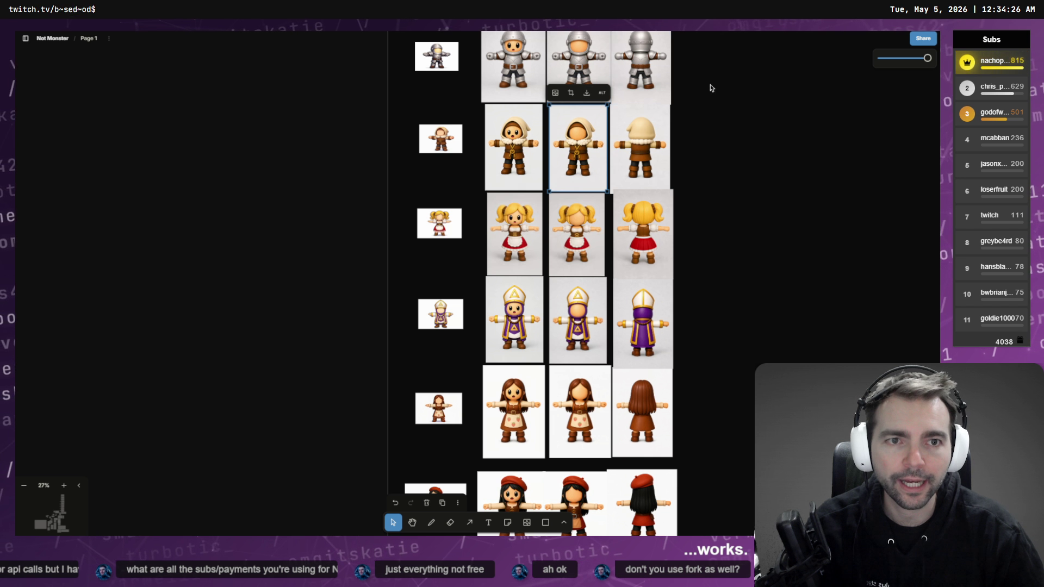
{"action": "scroll", "coordinate": [710, 87], "scroll_direction": "up", "scroll_amount": 3}
{"action": "left_click", "coordinate": [593, 218]}
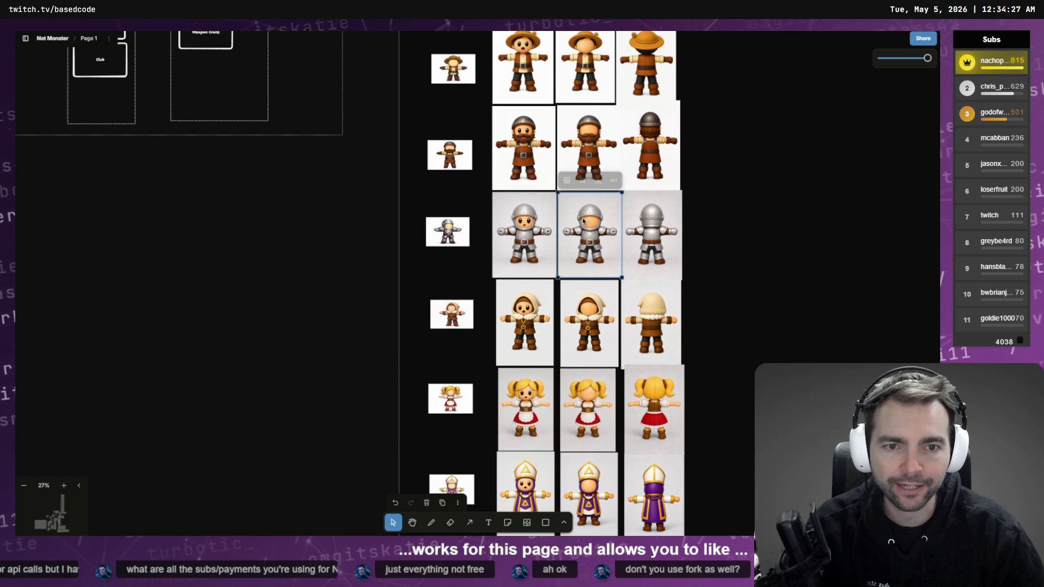
{"action": "left_click", "coordinate": [579, 136]}
{"action": "scroll", "coordinate": [595, 94], "scroll_direction": "up", "scroll_amount": 5}
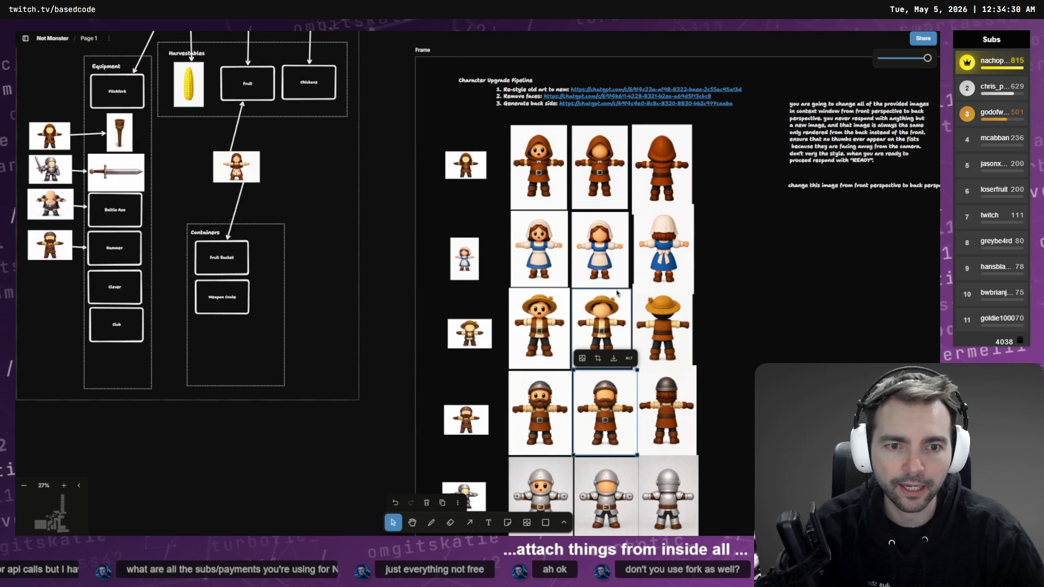
{"action": "left_click", "coordinate": [613, 299]}
{"action": "left_click", "coordinate": [612, 240]}
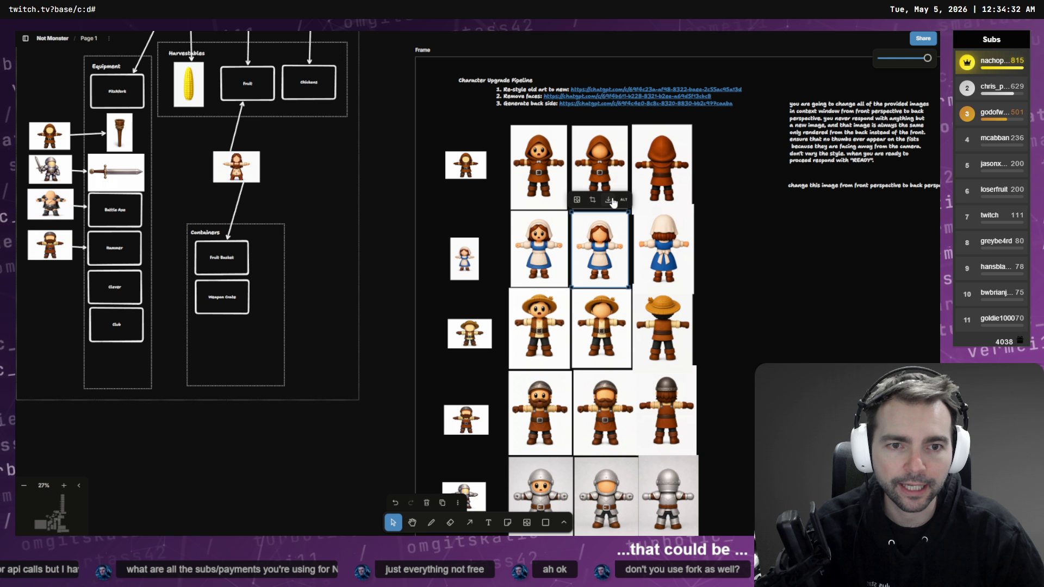
{"action": "left_click", "coordinate": [605, 170]}
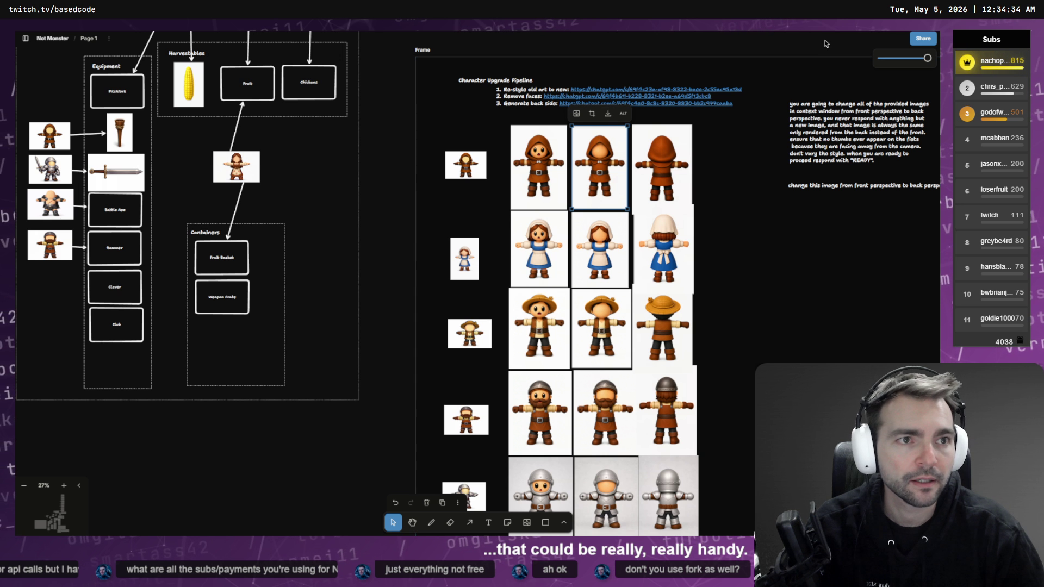
{"action": "left_click", "coordinate": [608, 114]}
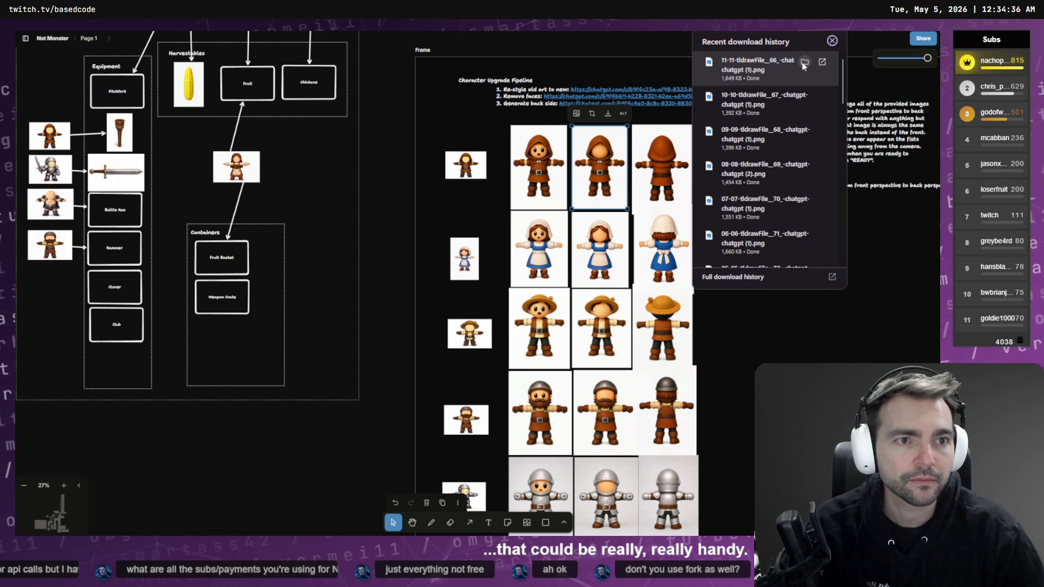
{"action": "left_click", "coordinate": [805, 62]}
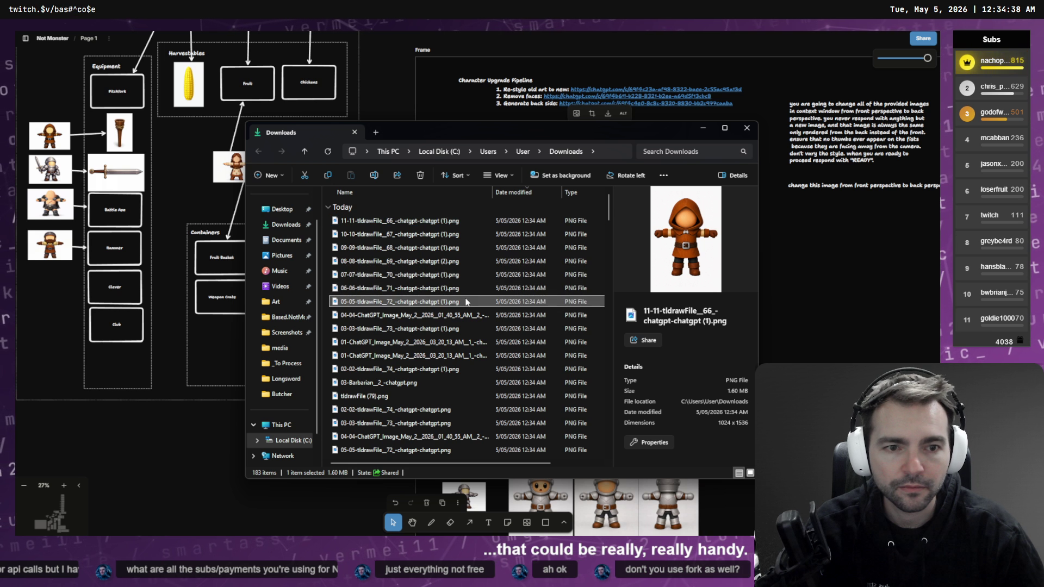
- Preview the new downloads: 04-04, 03-03 tldrawFile_73, both 01-ChatGPT and 02-02 images
{"action": "left_click", "coordinate": [463, 329]}
{"action": "left_click", "coordinate": [460, 315]}
{"action": "left_click", "coordinate": [457, 329]}
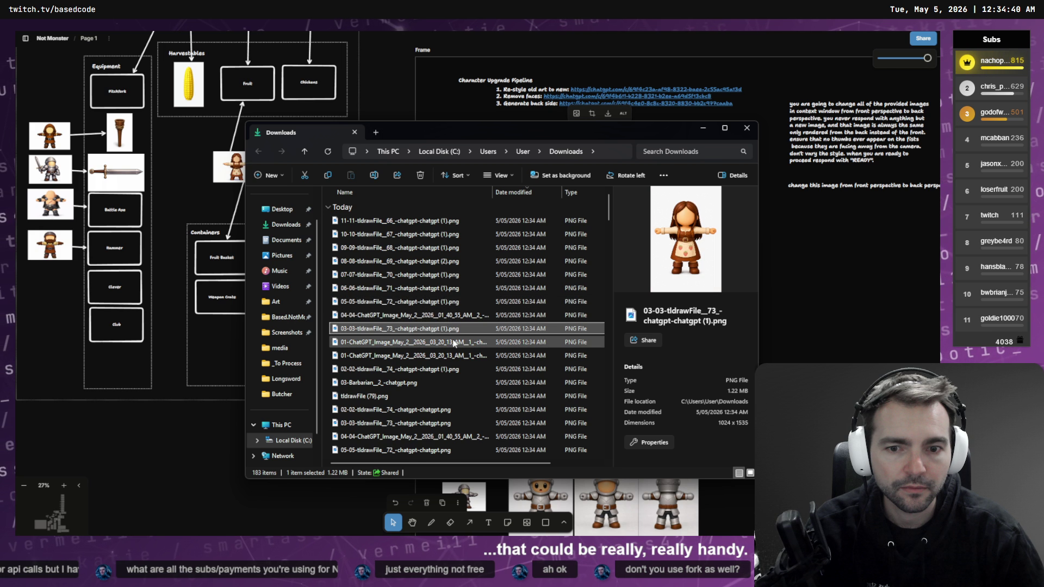
{"action": "left_click", "coordinate": [454, 342]}
{"action": "left_click", "coordinate": [449, 355]}
{"action": "left_click", "coordinate": [442, 370]}
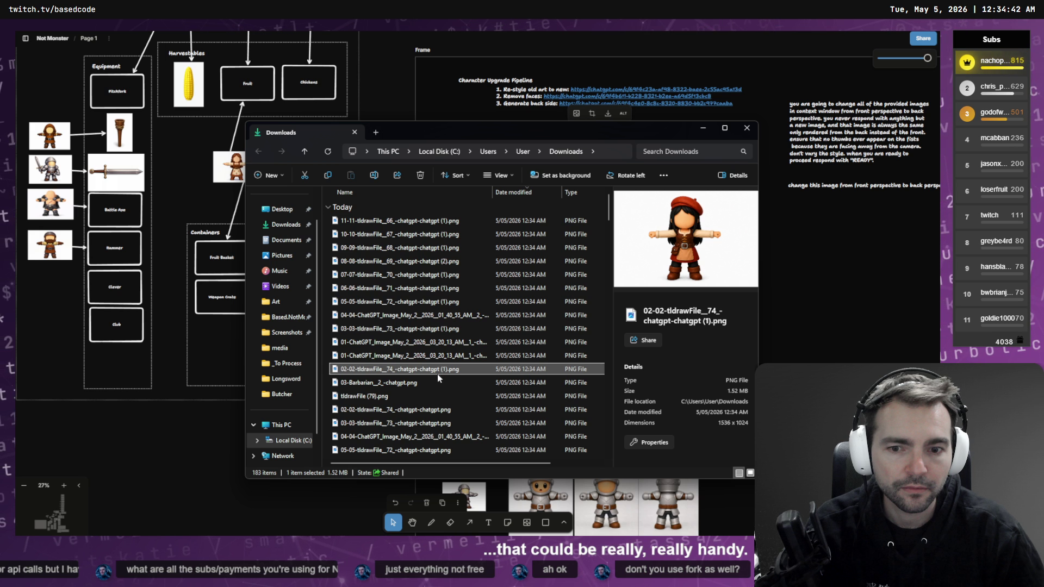
{"action": "left_click", "coordinate": [437, 375], "text": "ctrl"}
- Recheck the 01-ChatGPT and 03-03 previews, then select the ten newest PNGs and drag them toward the run form
{"action": "left_click", "coordinate": [432, 355]}
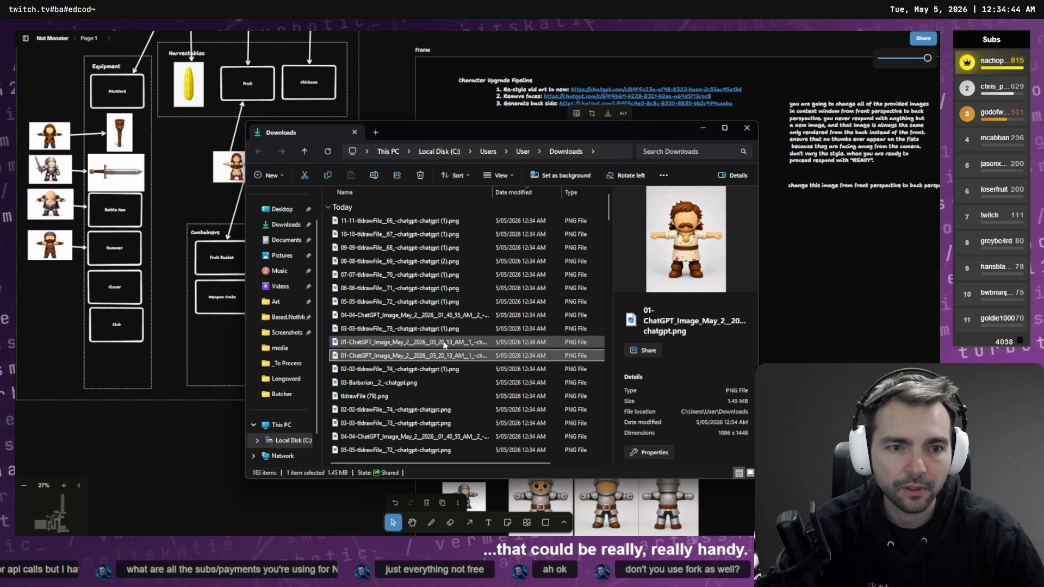
{"action": "left_click", "coordinate": [445, 343]}
{"action": "left_click", "coordinate": [449, 329]}
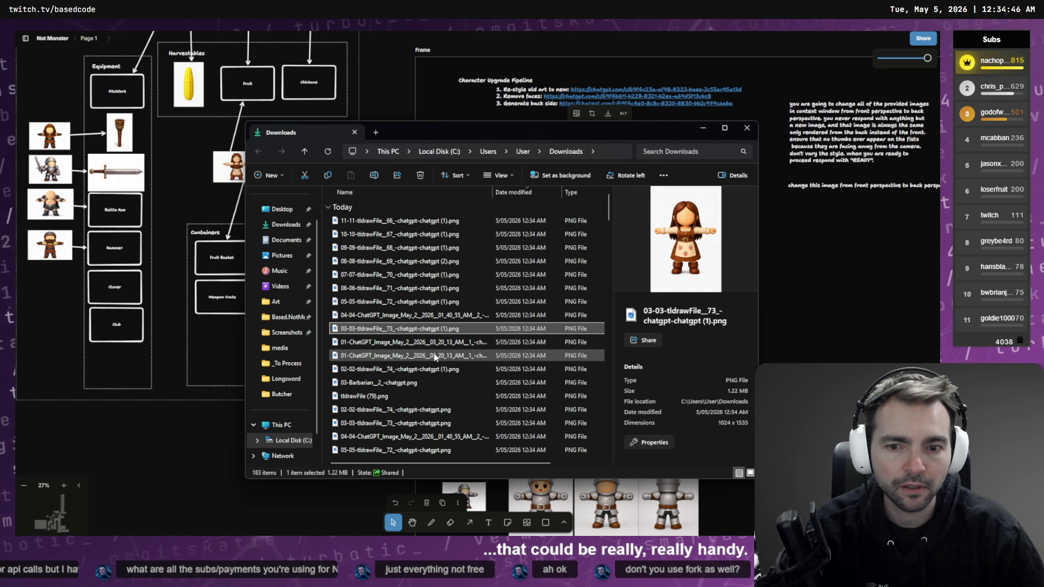
{"action": "left_click", "coordinate": [435, 356]}
{"action": "left_click", "coordinate": [440, 343]}
{"action": "left_click", "coordinate": [434, 222], "text": "shift"}
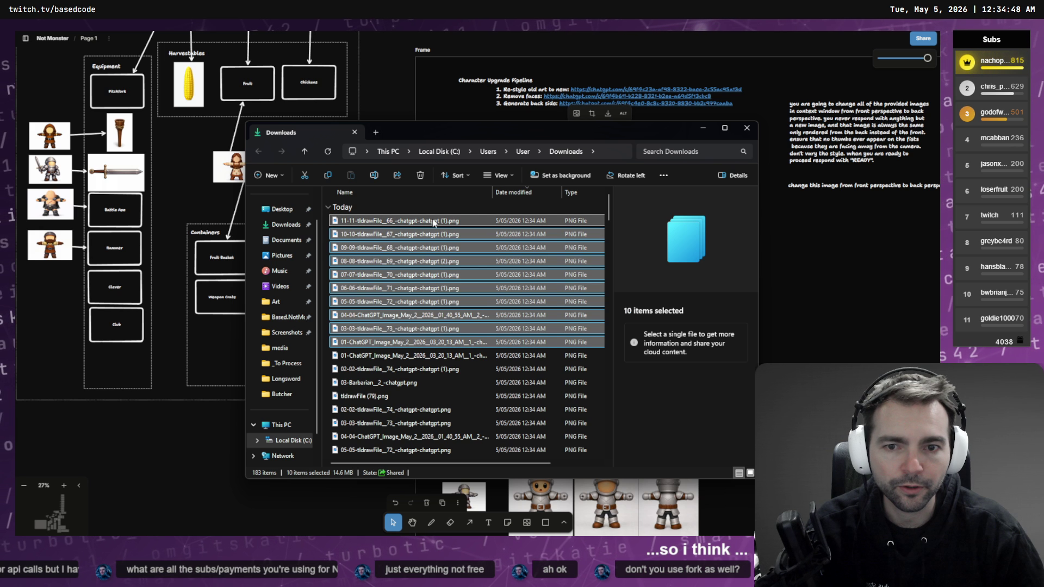
{"action": "mouse_move", "coordinate": [450, 222]}
{"action": "left_mouse_down"}
{"action": "mouse_move", "coordinate": [424, 239]}
{"action": "mouse_move", "coordinate": [364, 336]}
{"action": "mouse_move", "coordinate": [319, 375]}
{"action": "mouse_move", "coordinate": [352, 267]}
{"action": "mouse_move", "coordinate": [579, 257]}
{"action": "mouse_move", "coordinate": [327, 253]}
{"action": "mouse_move", "coordinate": [327, 282]}
{"action": "mouse_move", "coordinate": [299, 287]}
{"action": "mouse_move", "coordinate": [327, 292]}
{"action": "left_mouse_up"}
- Open the optional reference-image picker in Downloads and select the first character image
{"action": "left_click", "coordinate": [522, 294]}
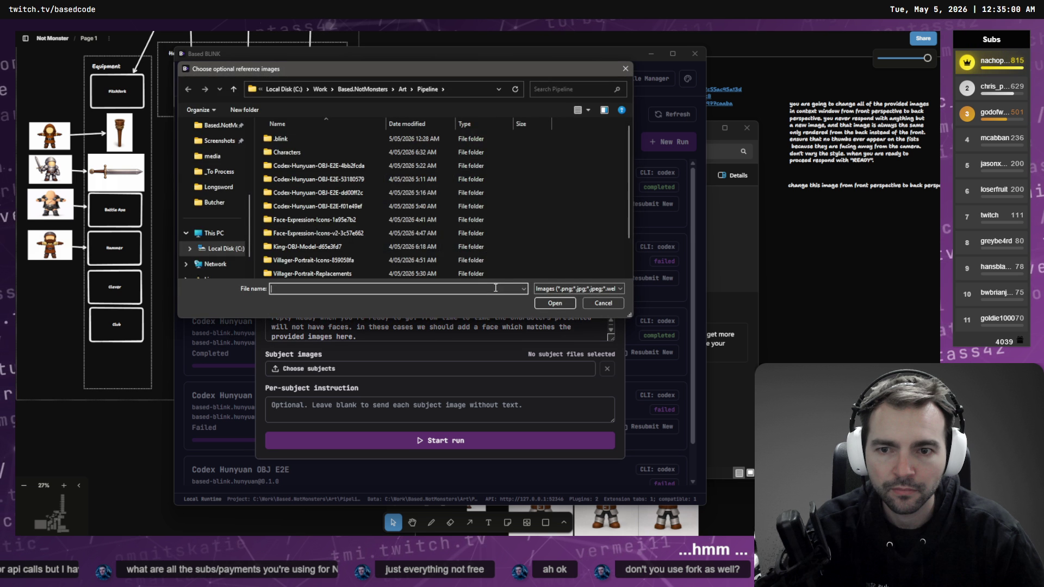
{"action": "scroll", "coordinate": [221, 193], "scroll_direction": "up", "scroll_amount": 5}
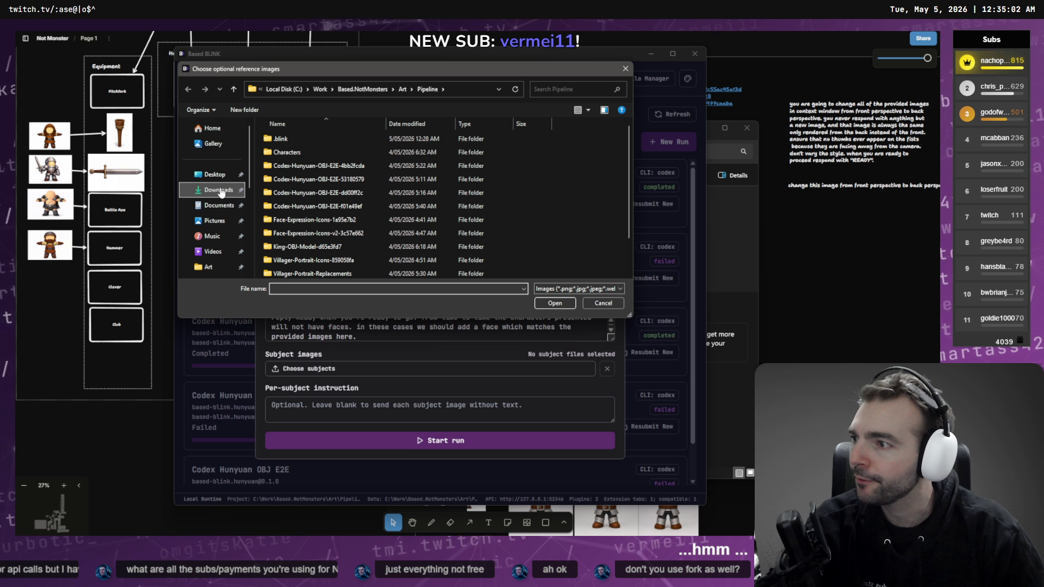
{"action": "left_click", "coordinate": [221, 191]}
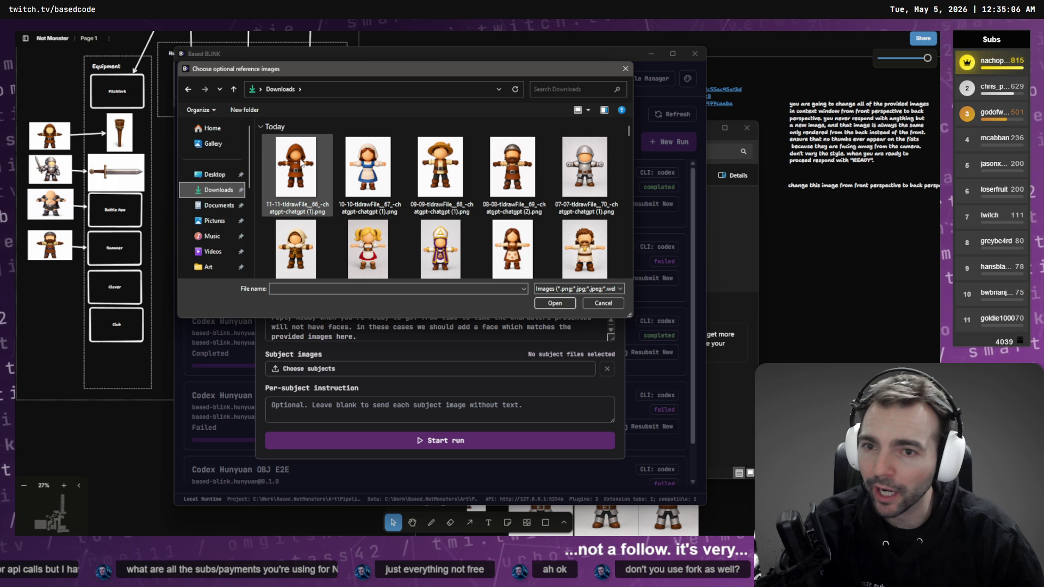
{"action": "left_click", "coordinate": [301, 165]}
- Extend the selection through the 03-03 and 01-ChatGPT images
{"action": "scroll", "coordinate": [348, 175], "scroll_direction": "down", "scroll_amount": 3}
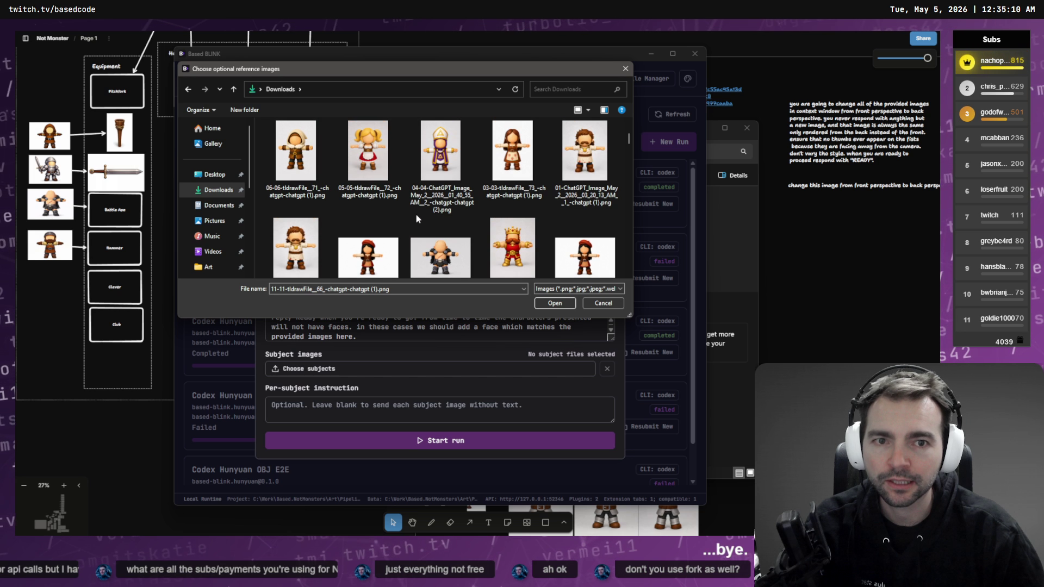
{"action": "scroll", "coordinate": [416, 214], "scroll_direction": "up", "scroll_amount": 3}
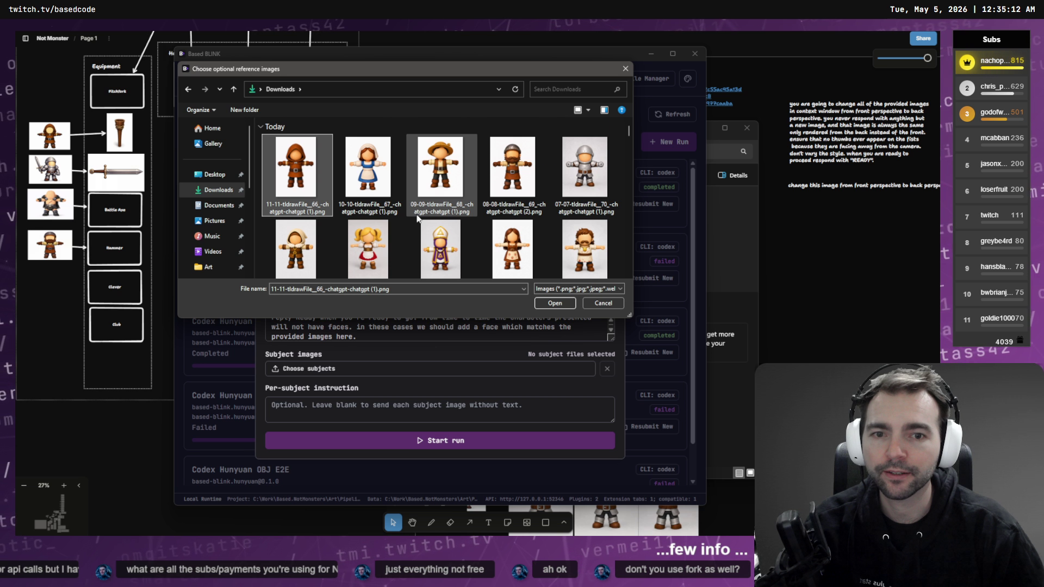
{"action": "scroll", "coordinate": [418, 217], "scroll_direction": "down", "scroll_amount": 1}
{"action": "left_click", "coordinate": [501, 223], "text": "shift"}
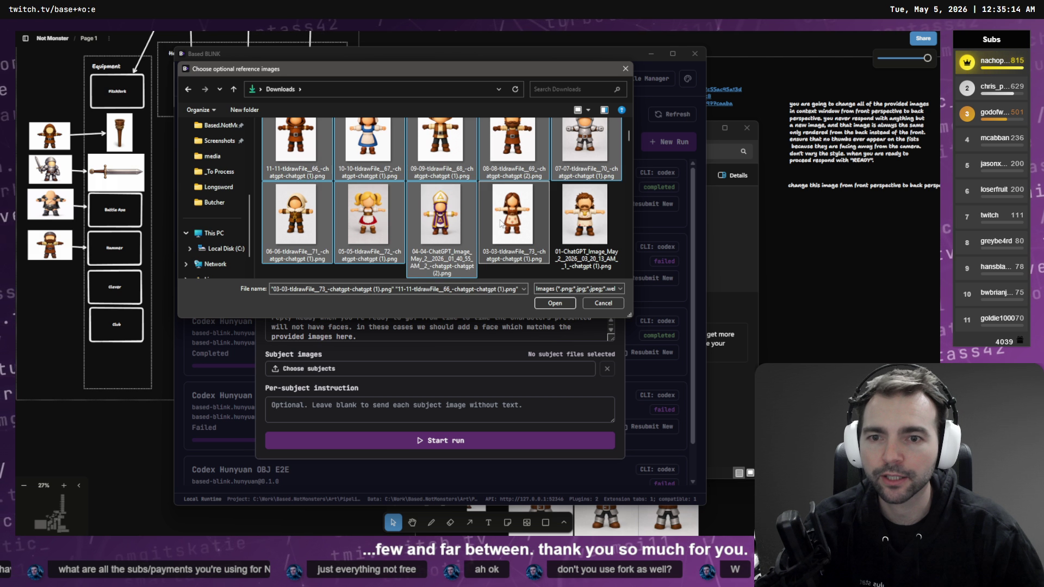
{"action": "scroll", "coordinate": [501, 223], "scroll_direction": "up", "scroll_amount": 1}
{"action": "scroll", "coordinate": [501, 223], "scroll_direction": "down", "scroll_amount": 1}
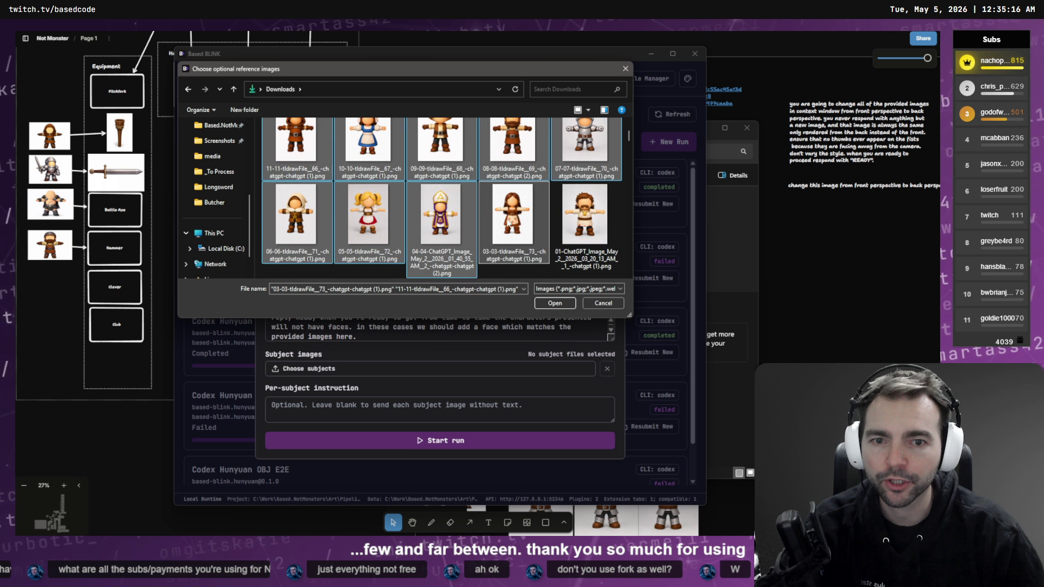
{"action": "left_click", "coordinate": [585, 228], "text": "shift"}
{"action": "scroll", "coordinate": [494, 217], "scroll_direction": "down", "scroll_amount": 2}
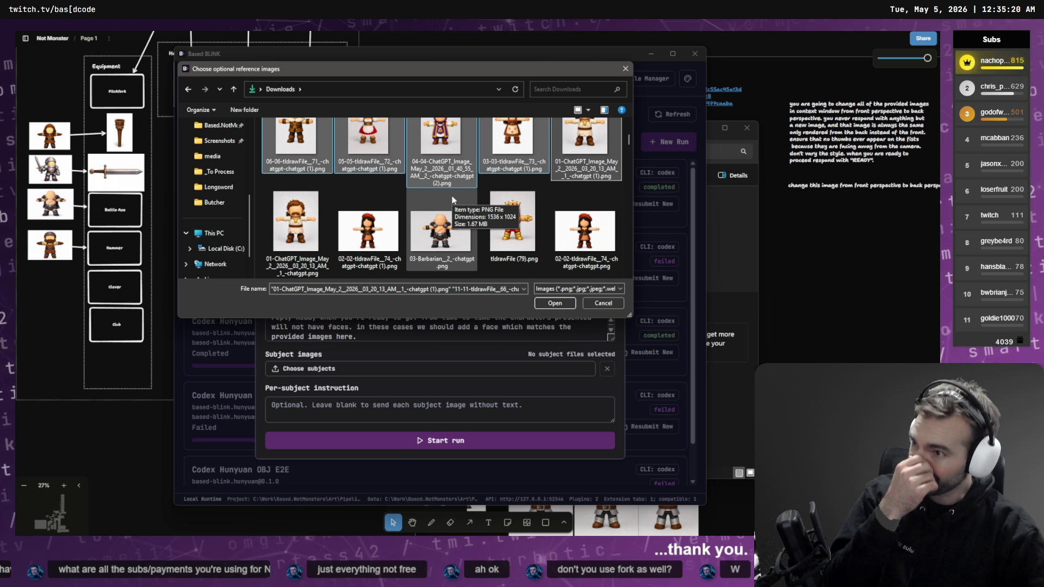
{"action": "scroll", "coordinate": [456, 199], "scroll_direction": "up", "scroll_amount": 3}
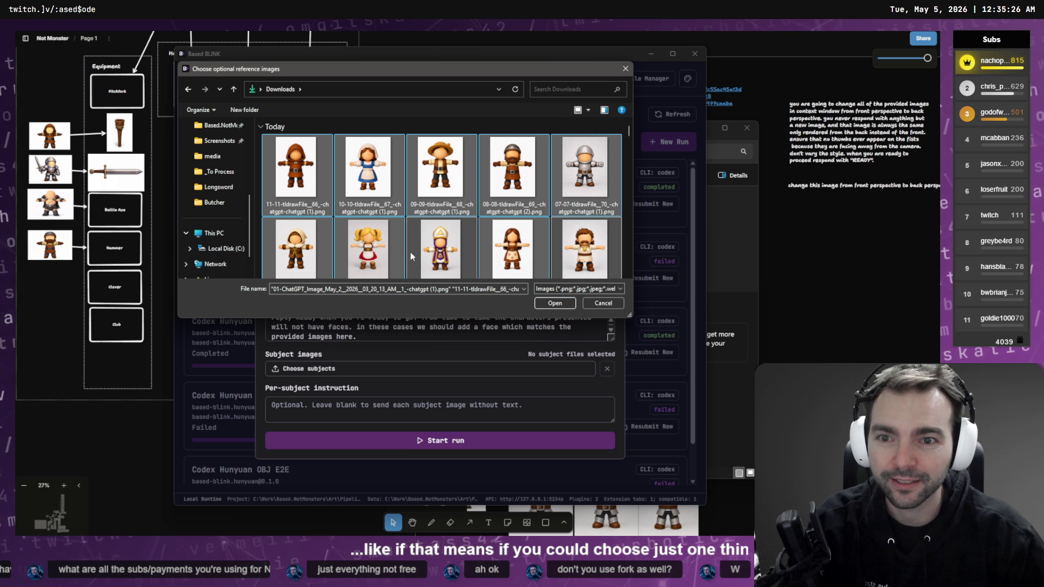
- Add 02-02, 03-Barbarian and tldrawFile (79).png to the selection
{"action": "scroll", "coordinate": [399, 248], "scroll_direction": "down", "scroll_amount": 1}
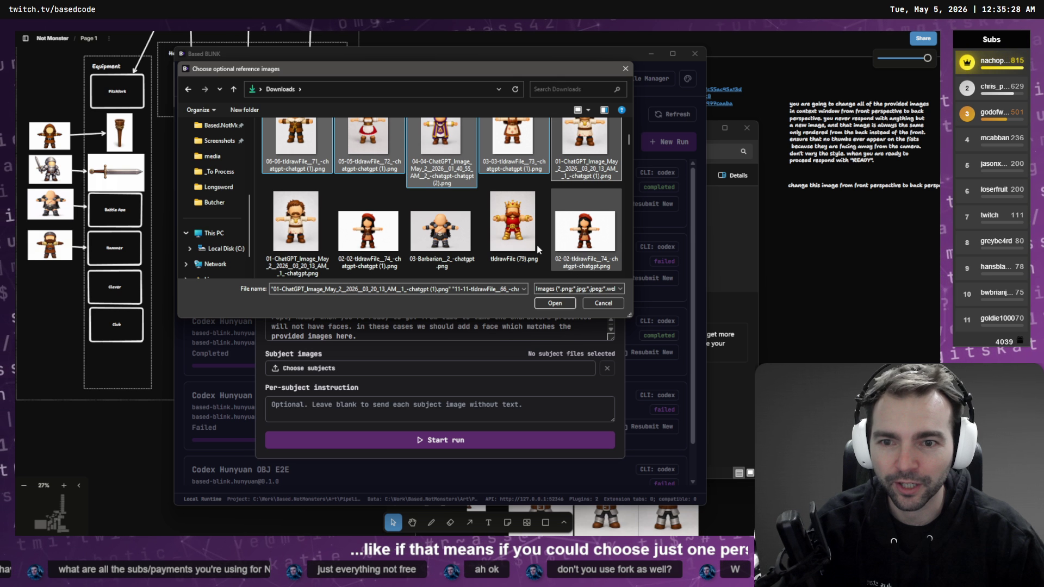
{"action": "scroll", "coordinate": [533, 239], "scroll_direction": "up", "scroll_amount": 1}
{"action": "scroll", "coordinate": [590, 220], "scroll_direction": "down", "scroll_amount": 1}
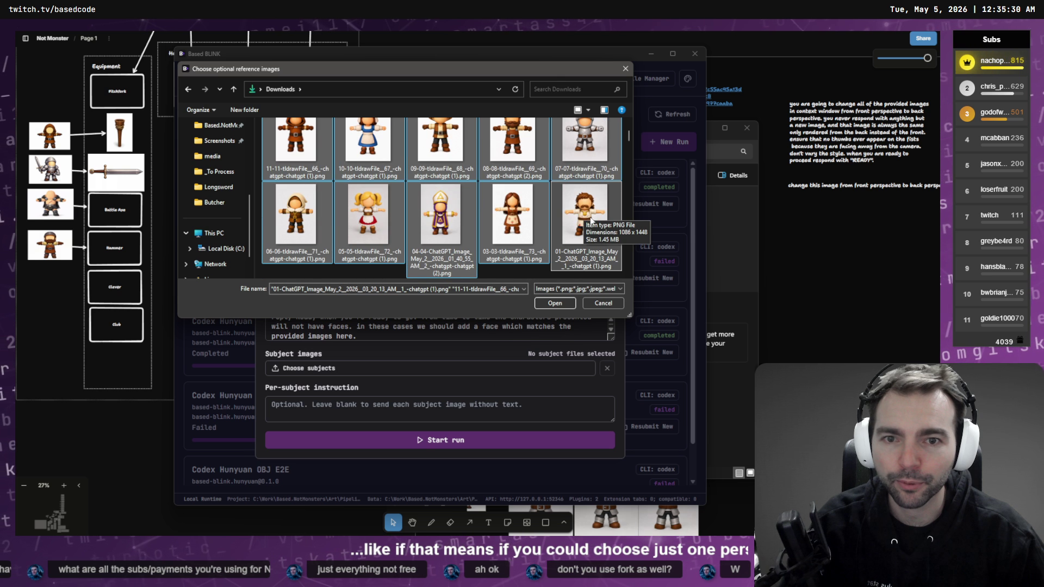
{"action": "scroll", "coordinate": [595, 253], "scroll_direction": "down", "scroll_amount": 1}
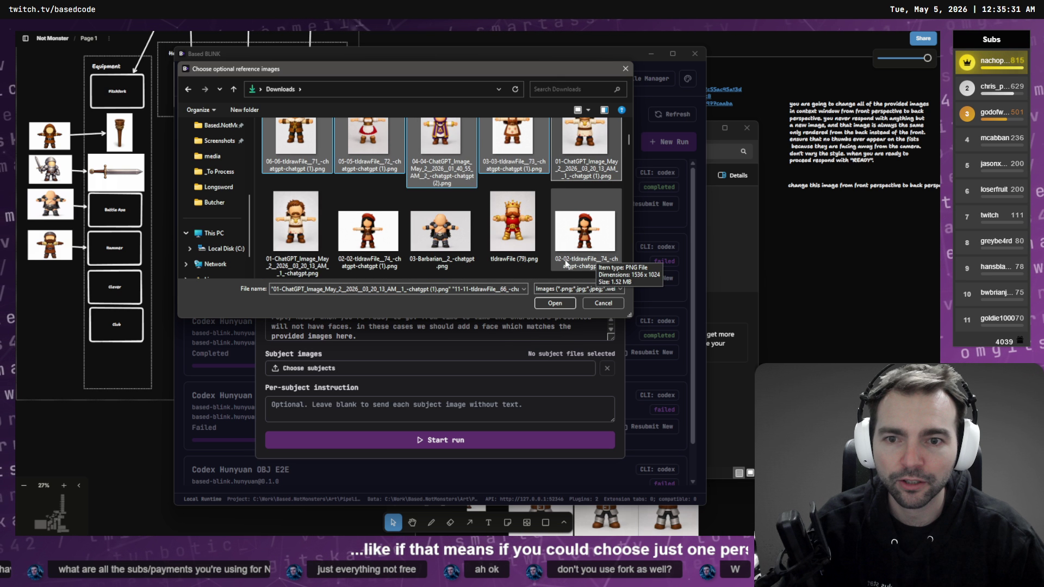
{"action": "left_click", "coordinate": [377, 241], "text": "ctrl"}
{"action": "left_click", "coordinate": [450, 244], "text": "ctrl"}
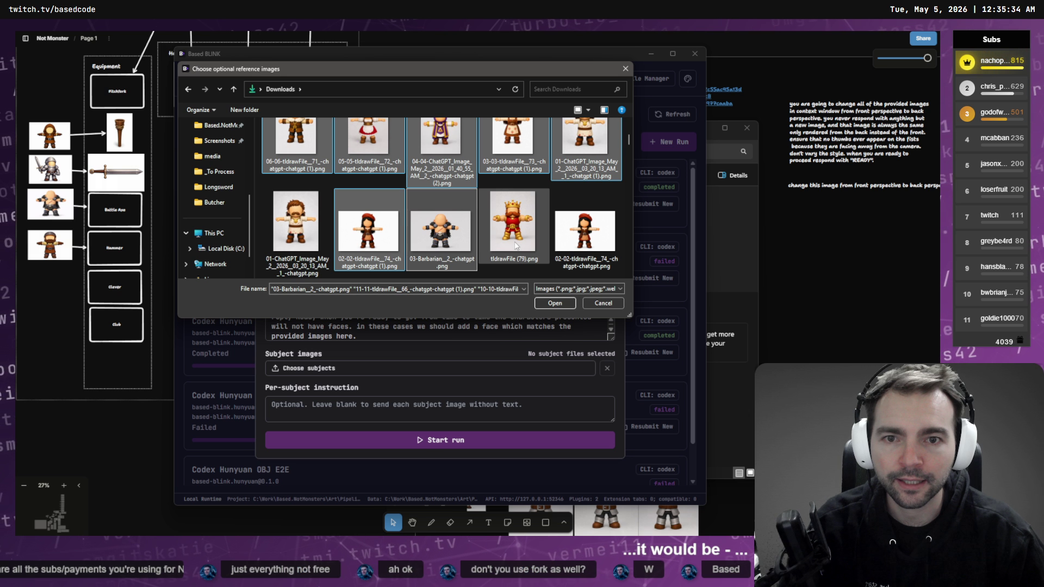
{"action": "scroll", "coordinate": [514, 243], "scroll_direction": "up", "scroll_amount": 3}
{"action": "scroll", "coordinate": [511, 240], "scroll_direction": "down", "scroll_amount": 4}
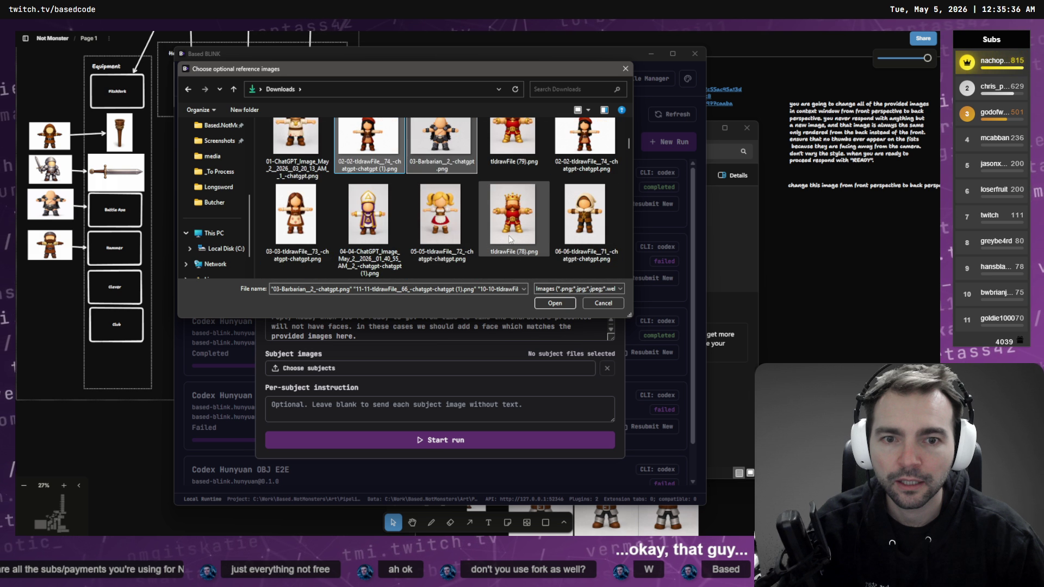
{"action": "left_click", "coordinate": [513, 139], "text": "ctrl"}
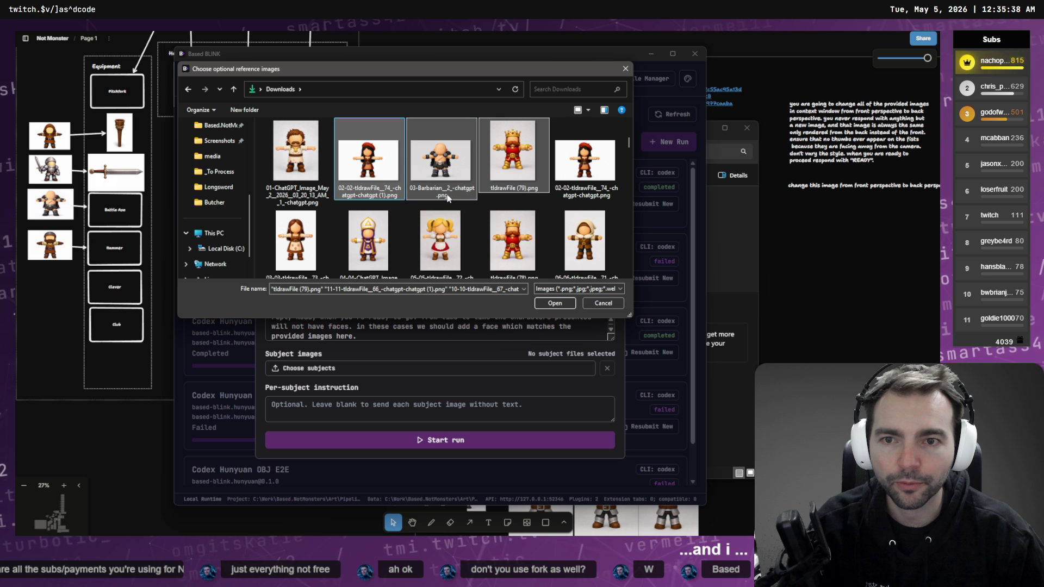
- Review the selection and attach all 13 images as the run's reference images
{"action": "scroll", "coordinate": [567, 195], "scroll_direction": "up", "scroll_amount": 1}
{"action": "scroll", "coordinate": [520, 239], "scroll_direction": "down", "scroll_amount": 1}
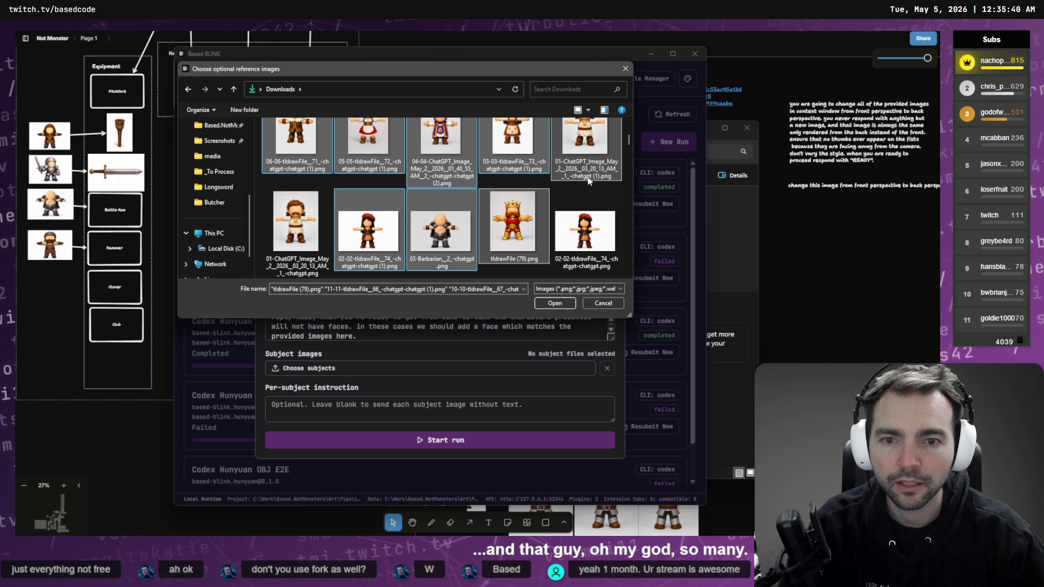
{"action": "scroll", "coordinate": [420, 257], "scroll_direction": "up", "scroll_amount": 3}
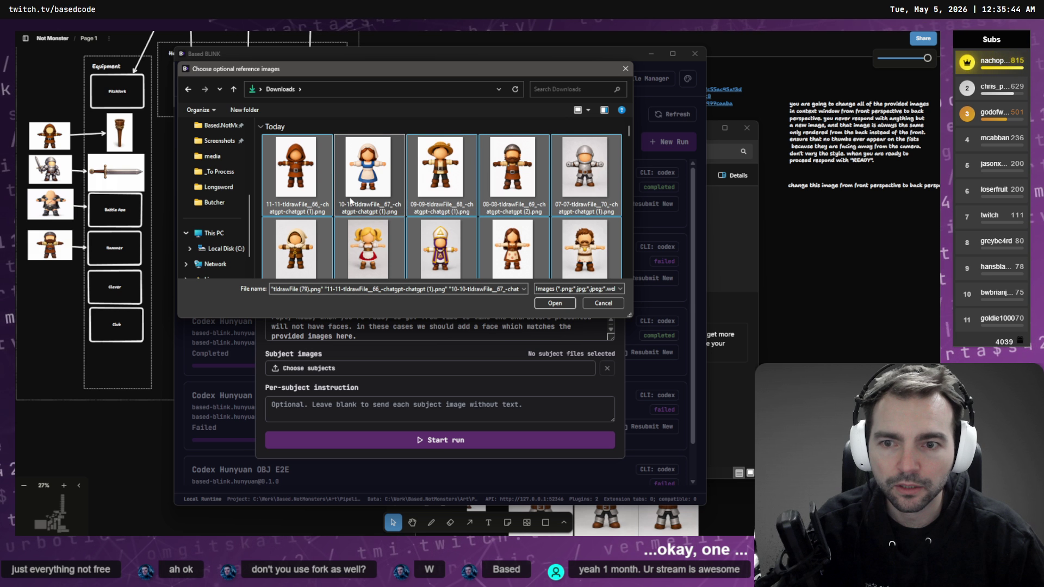
{"action": "scroll", "coordinate": [272, 191], "scroll_direction": "down", "scroll_amount": 1}
{"action": "scroll", "coordinate": [272, 191], "scroll_direction": "down", "scroll_amount": 2}
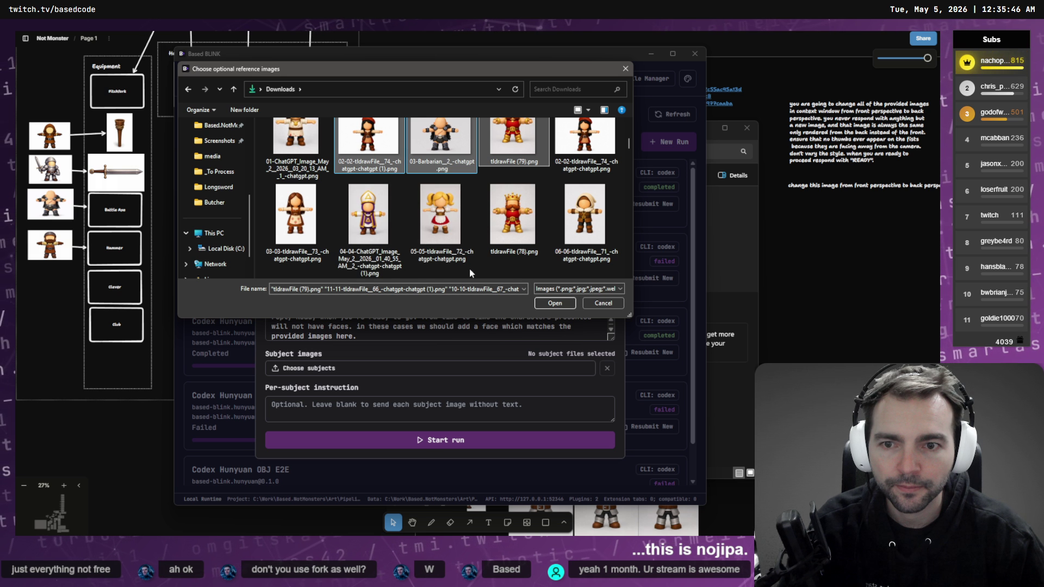
{"action": "scroll", "coordinate": [456, 247], "scroll_direction": "up", "scroll_amount": 2}
{"action": "scroll", "coordinate": [486, 216], "scroll_direction": "down", "scroll_amount": 3}
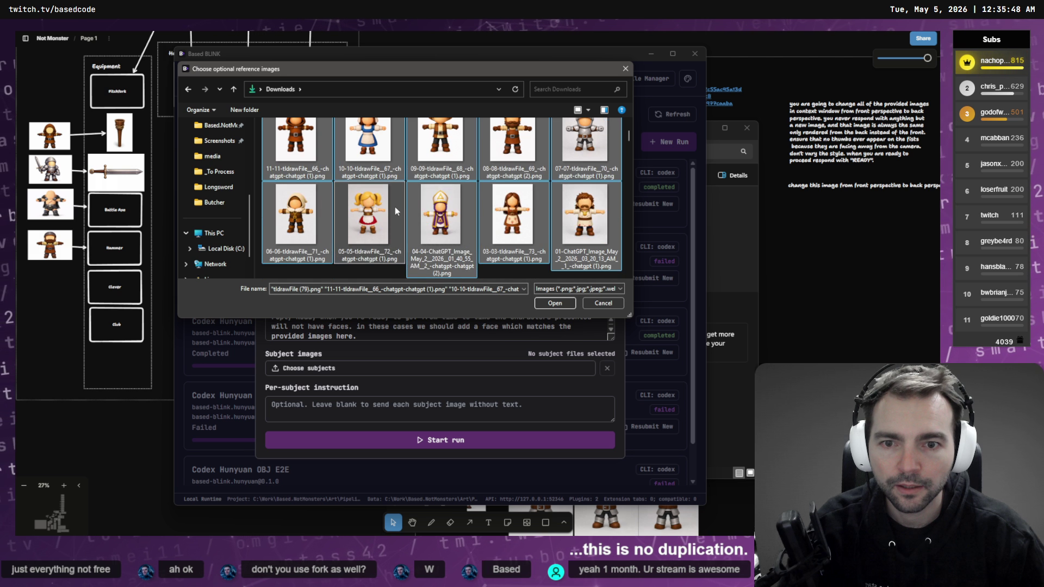
{"action": "scroll", "coordinate": [486, 216], "scroll_direction": "up", "scroll_amount": 2}
{"action": "scroll", "coordinate": [313, 159], "scroll_direction": "up", "scroll_amount": 3}
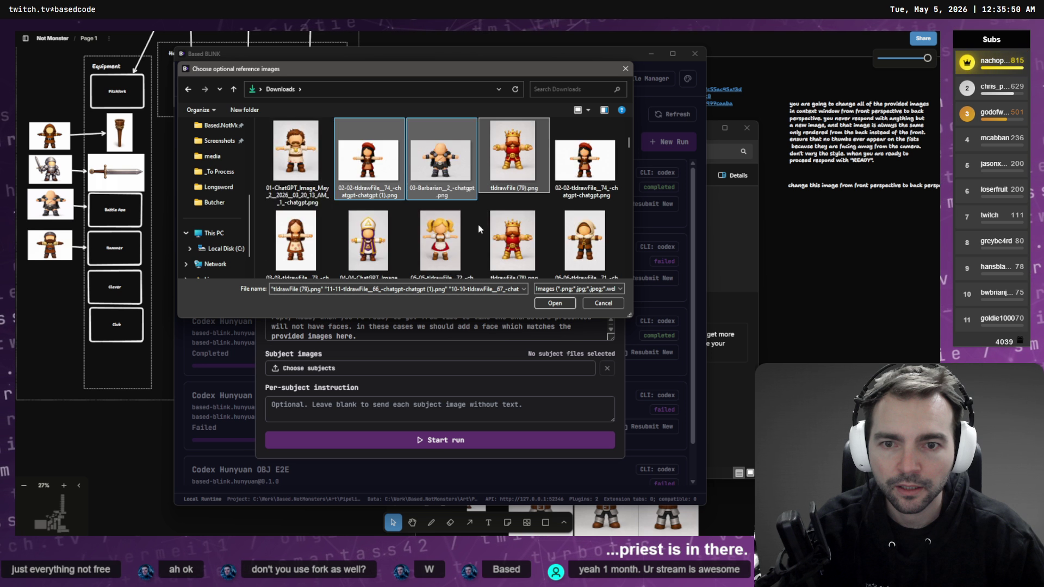
{"action": "scroll", "coordinate": [314, 159], "scroll_direction": "down", "scroll_amount": 3}
{"action": "scroll", "coordinate": [462, 203], "scroll_direction": "down", "scroll_amount": 3}
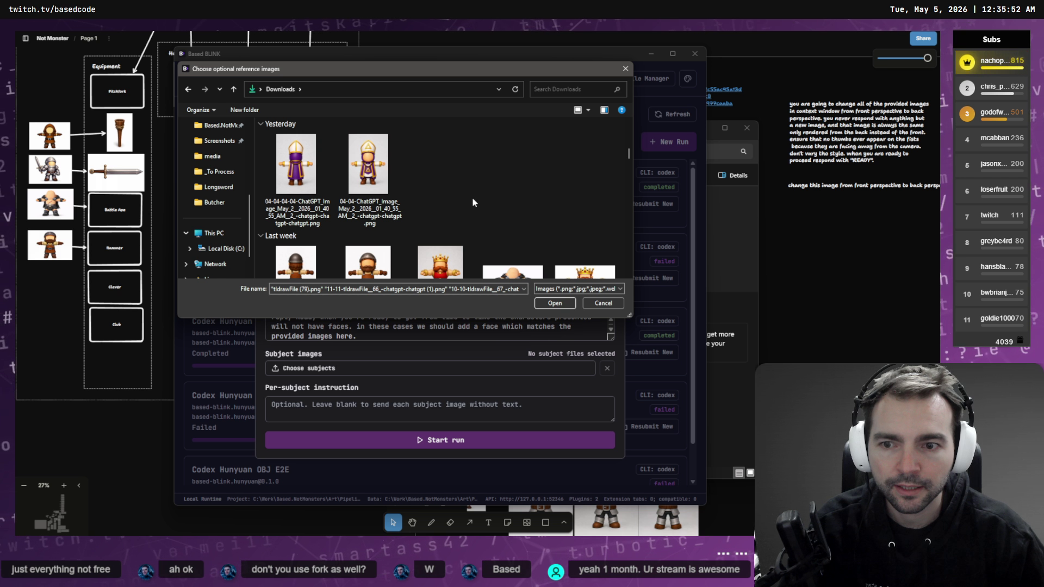
{"action": "scroll", "coordinate": [472, 197], "scroll_direction": "up", "scroll_amount": 5}
{"action": "scroll", "coordinate": [467, 202], "scroll_direction": "up", "scroll_amount": 2}
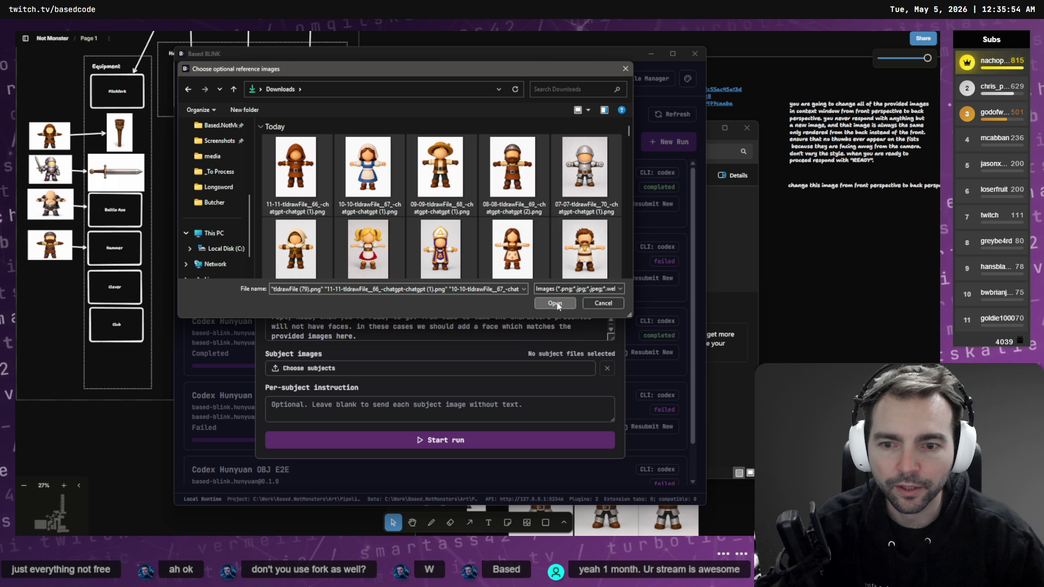
{"action": "left_click", "coordinate": [555, 303]}
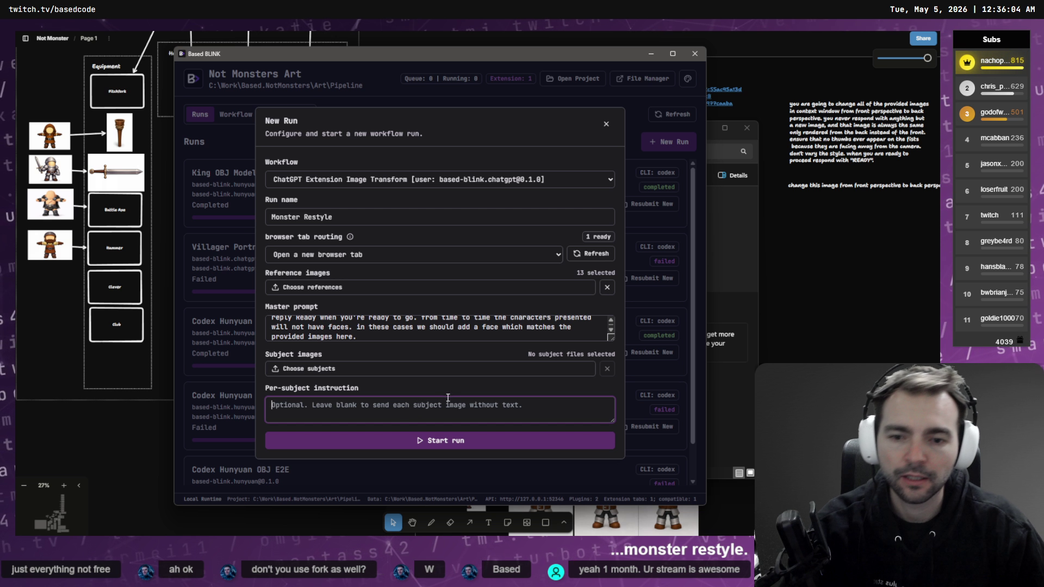
- Set the subject choice aside and bring up ChatGPT's Not Monsters chat with the bishop image
{"action": "left_click", "coordinate": [402, 369]}
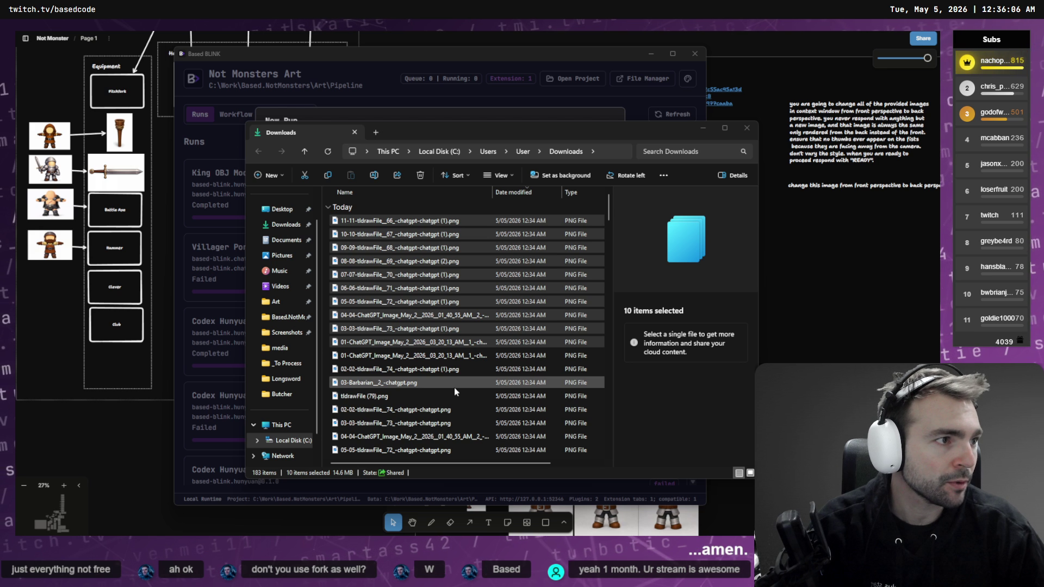
{"action": "scroll", "coordinate": [589, 328], "scroll_direction": "down", "scroll_amount": 10}
- Scroll to the bishop image in ChatGPT, then return to Based BLINK's New Run form to choose subjects
{"action": "scroll", "coordinate": [598, 322], "scroll_direction": "down", "scroll_amount": 10}
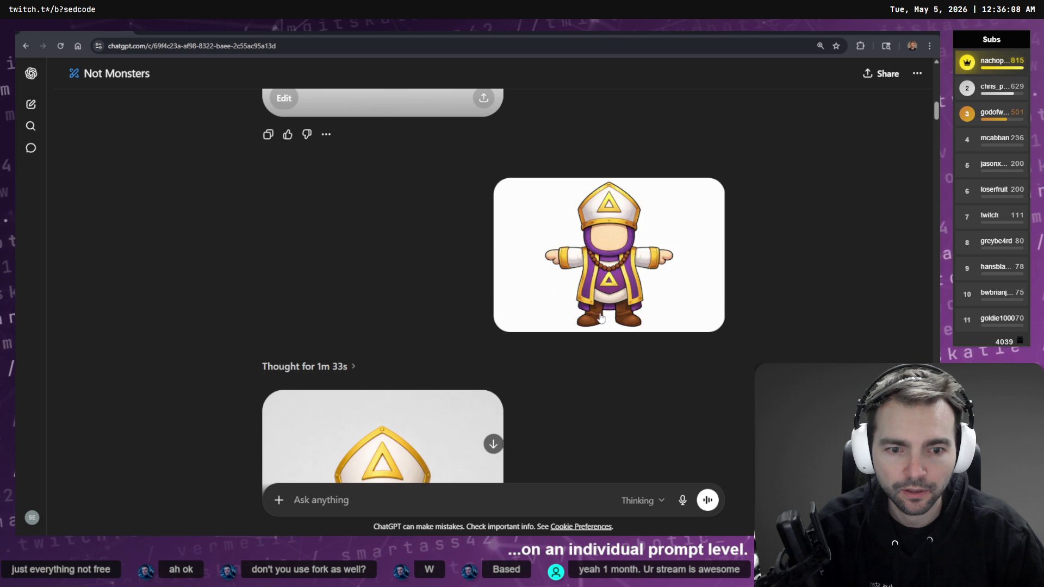
{"action": "key", "text": "alt+Tab"}
{"action": "key", "text": "alt+Tab"}
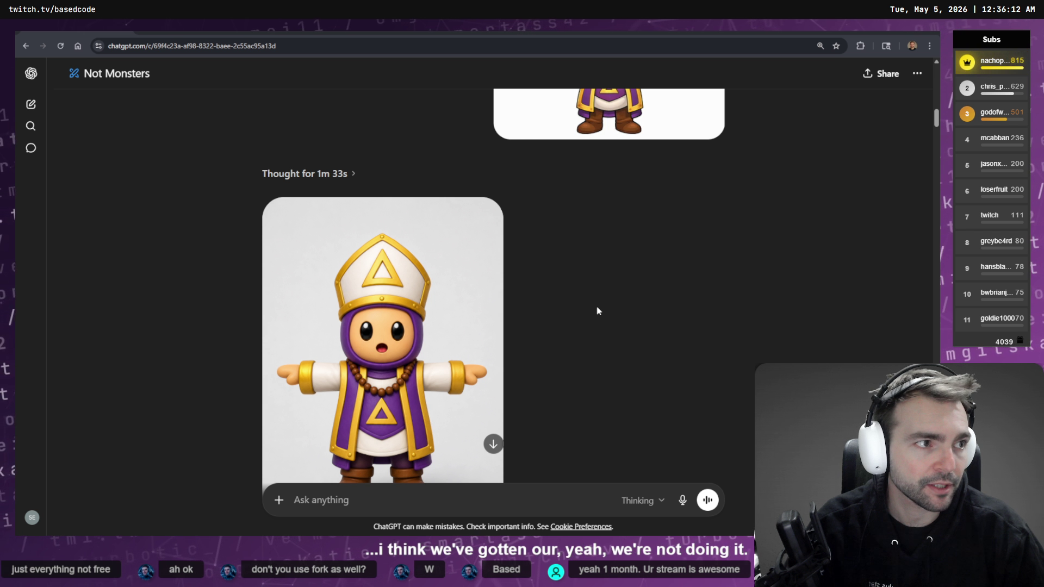
{"action": "key", "text": "alt+Tab"}
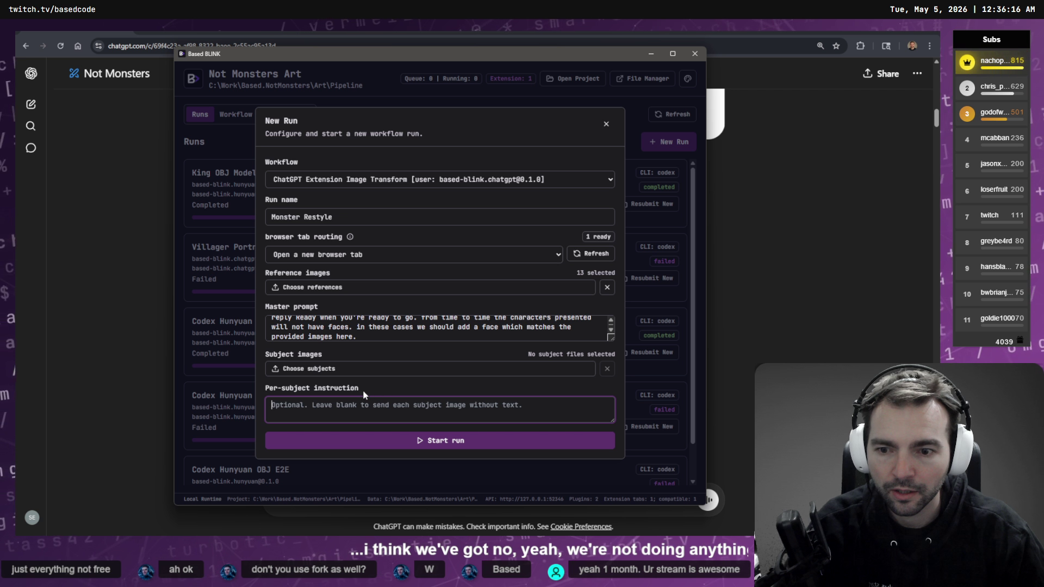
{"action": "scroll", "coordinate": [363, 326], "scroll_direction": "up", "scroll_amount": 5}
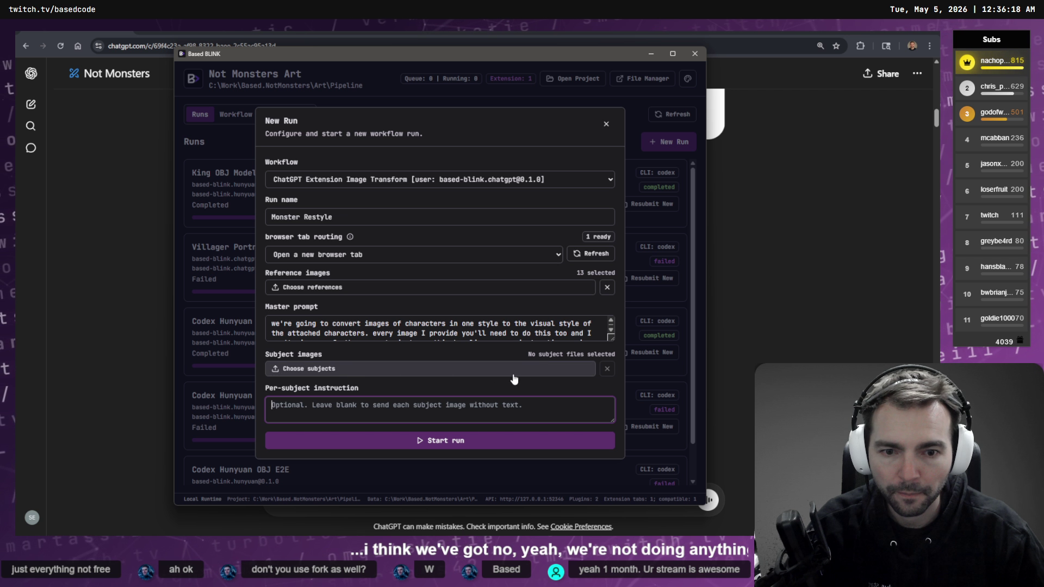
{"action": "left_click", "coordinate": [346, 372]}
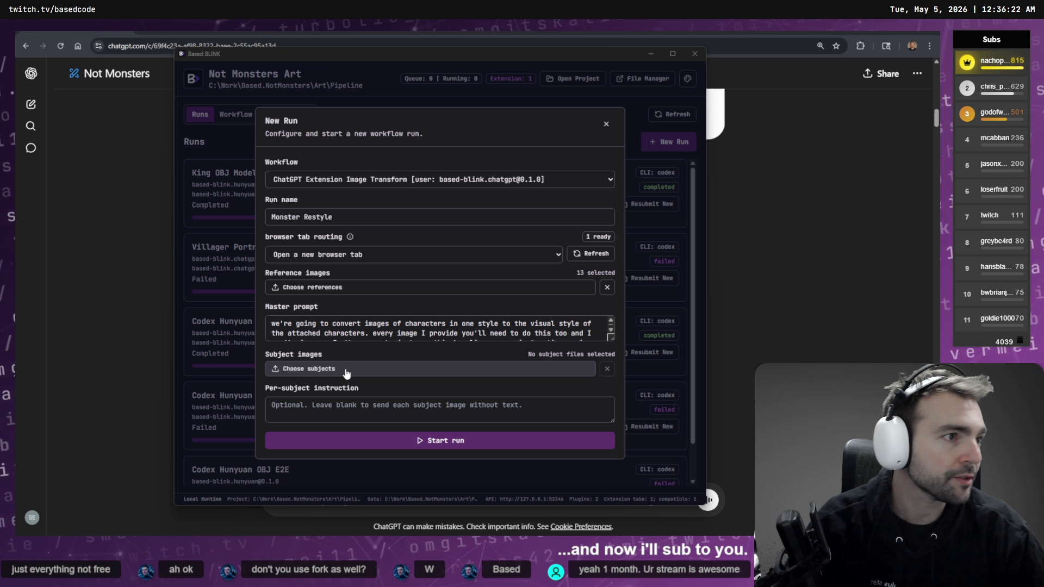
- Download the ghost, Alice, Worm, Yeti and first Succubus images from the tldraw board
{"action": "scroll", "coordinate": [354, 354], "scroll_direction": "down", "scroll_amount": 15}
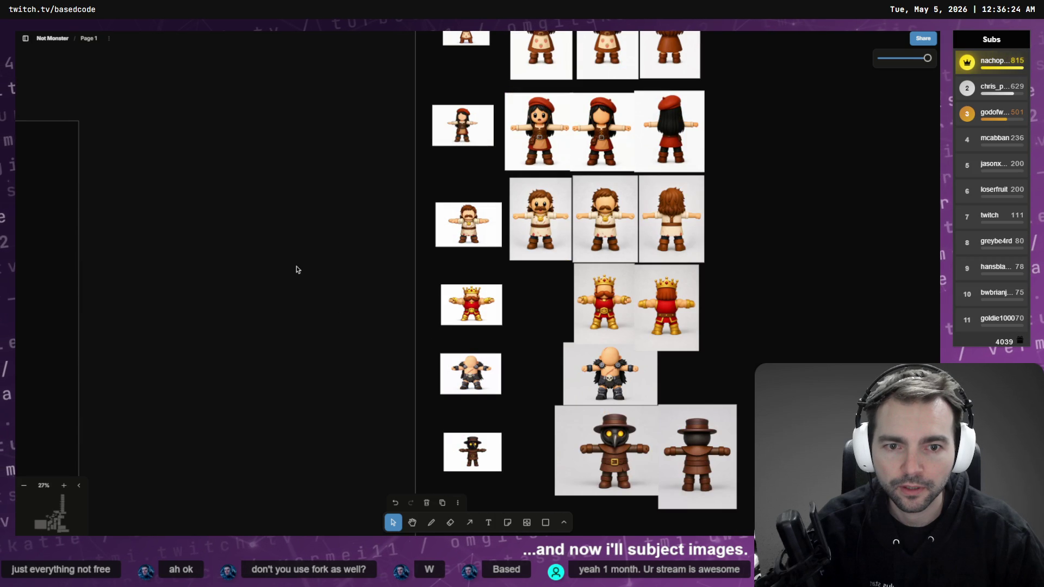
{"action": "scroll", "coordinate": [296, 270], "scroll_direction": "down", "scroll_amount": 10}
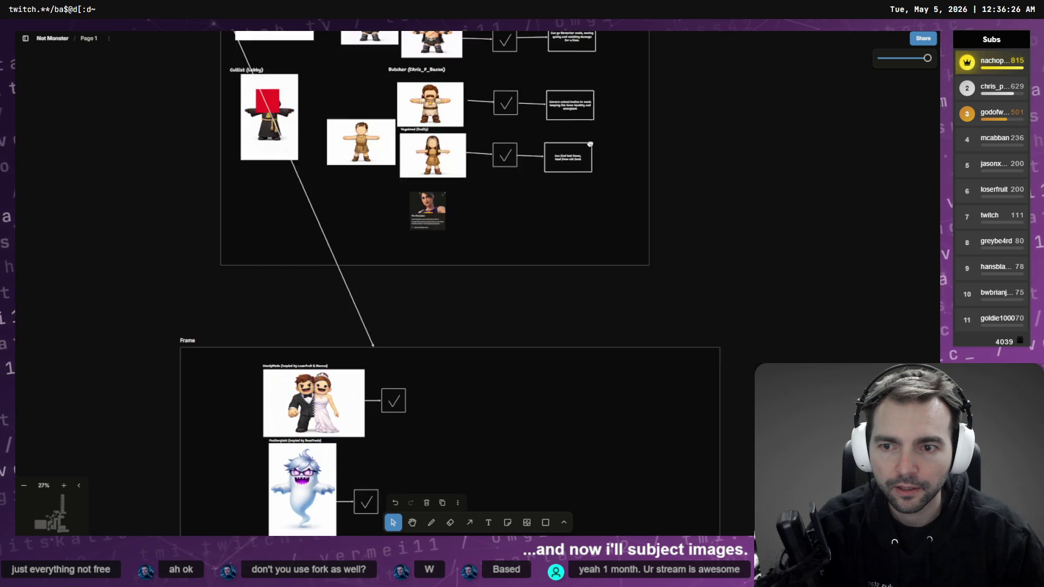
{"action": "scroll", "coordinate": [544, 218], "scroll_direction": "down", "scroll_amount": 2}
{"action": "scroll", "coordinate": [494, 298], "scroll_direction": "up", "scroll_amount": 2}
{"action": "scroll", "coordinate": [483, 326], "scroll_direction": "down", "scroll_amount": 3}
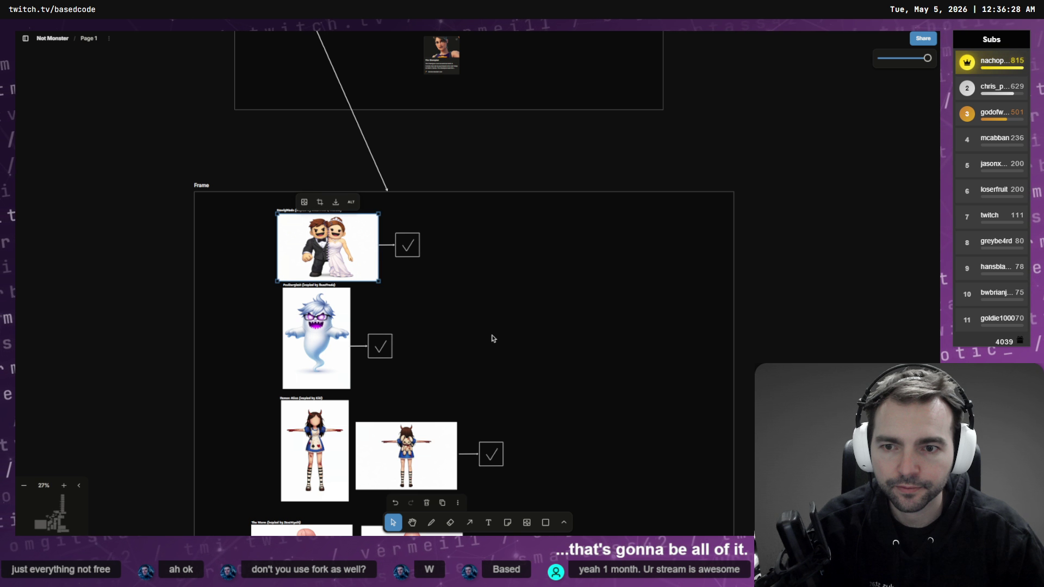
{"action": "left_click_drag", "start_coordinate": [493, 338], "coordinate": [548, 236]}
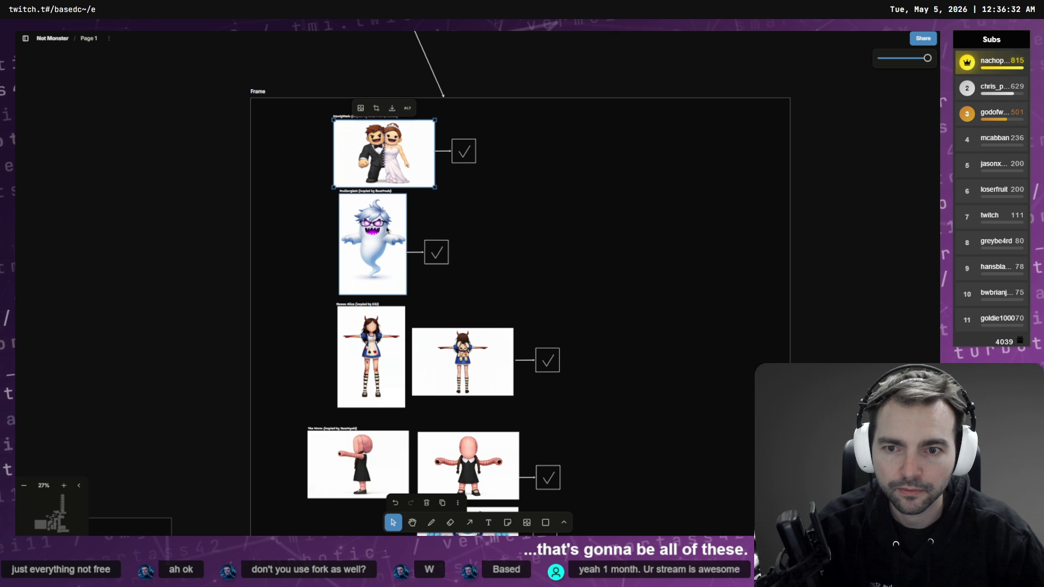
{"action": "left_click", "coordinate": [381, 248]}
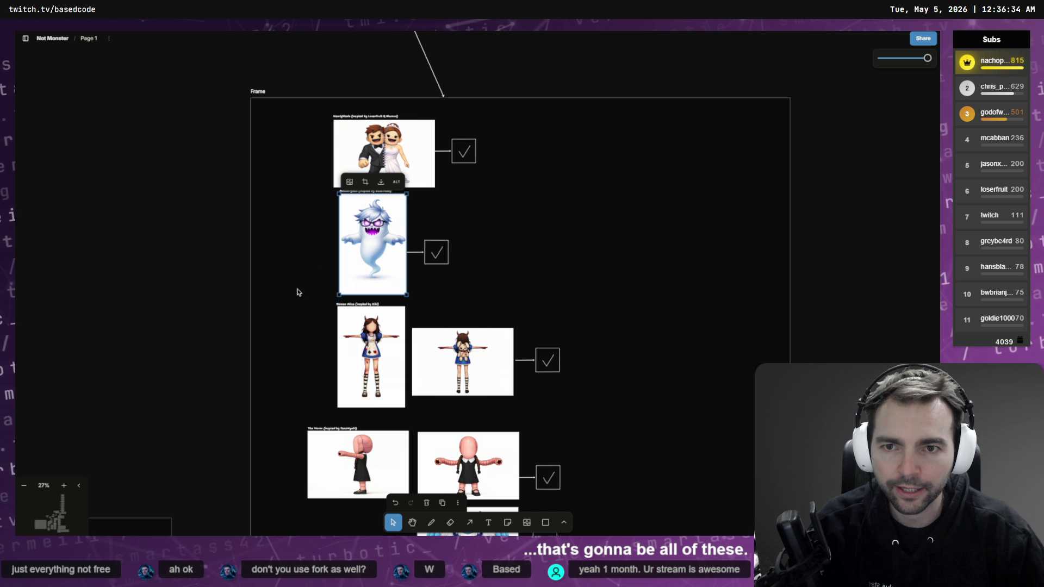
{"action": "scroll", "coordinate": [290, 347], "scroll_direction": "down", "scroll_amount": 3}
{"action": "left_click", "coordinate": [371, 298]}
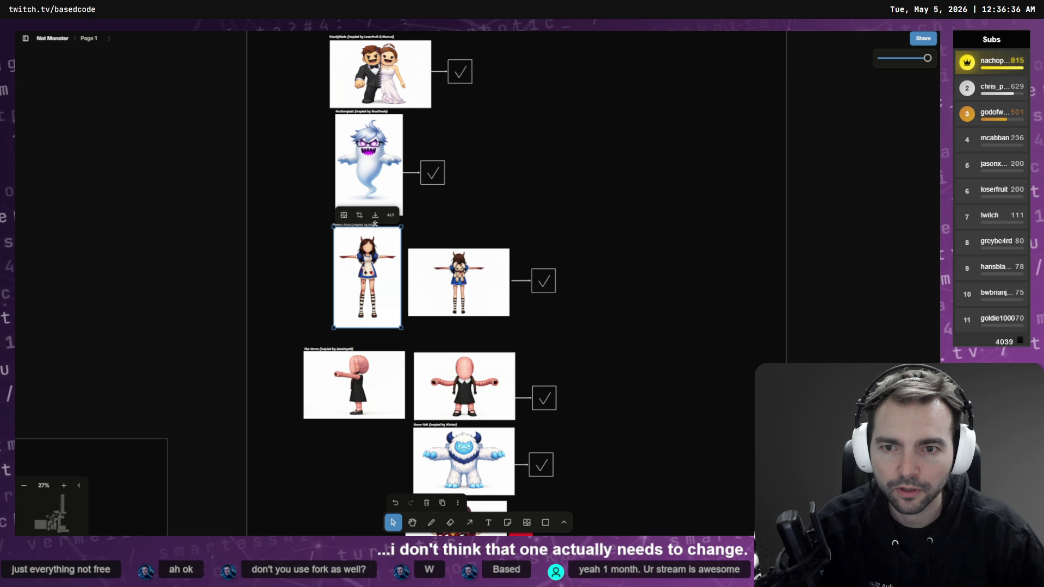
{"action": "left_click", "coordinate": [356, 383]}
{"action": "scroll", "coordinate": [364, 319], "scroll_direction": "down", "scroll_amount": 8}
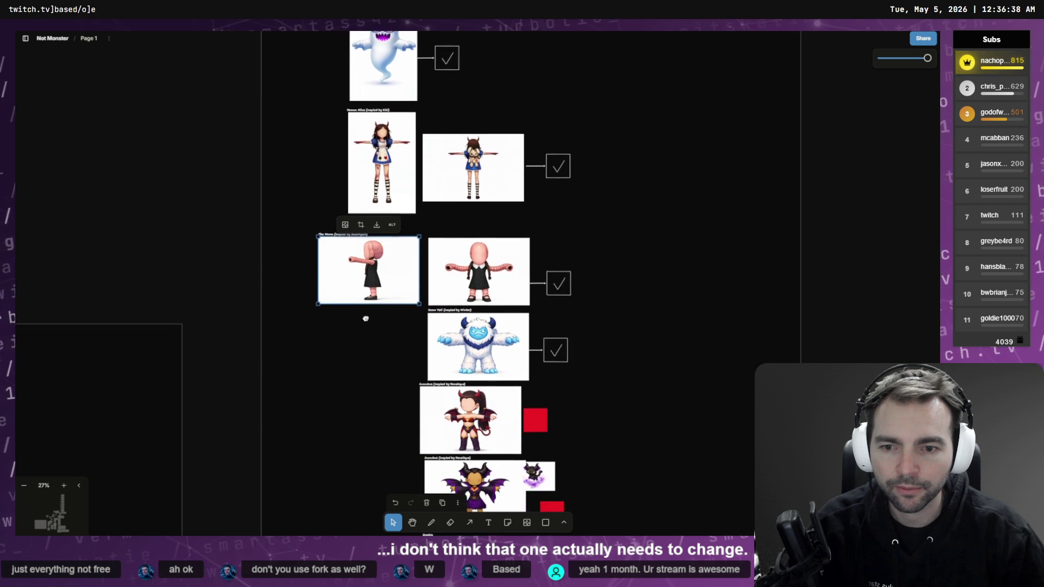
{"action": "left_click", "coordinate": [467, 234]}
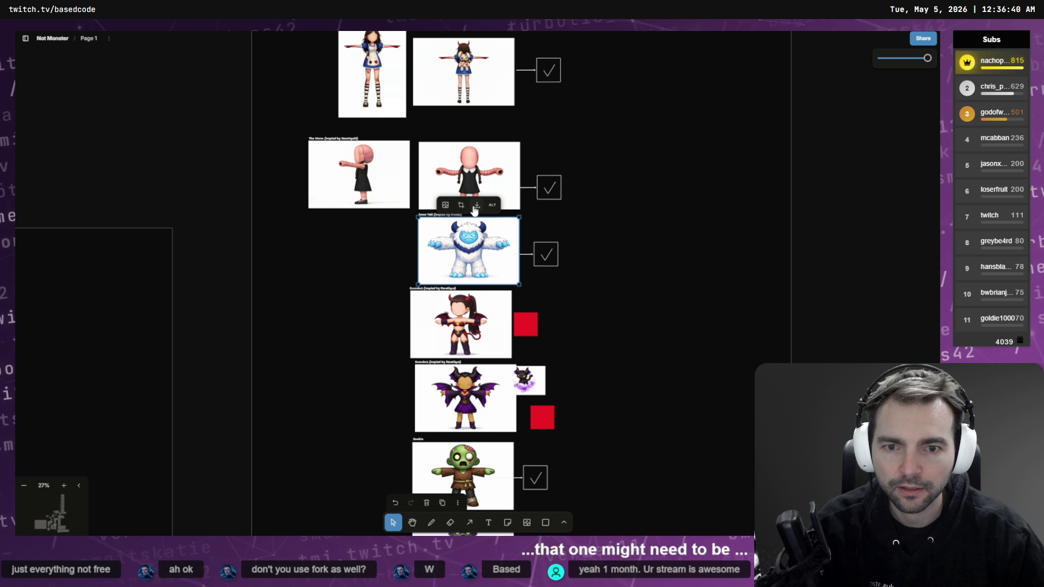
{"action": "left_click", "coordinate": [478, 321]}
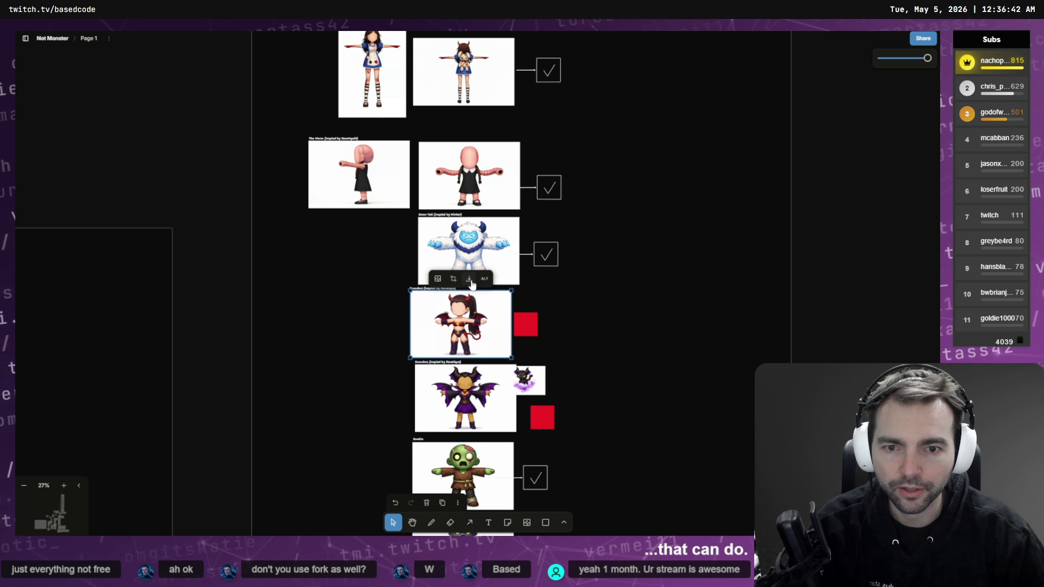
- Download the second Succubus, Zombie, Jester, Cyclops and Witch images
{"action": "scroll", "coordinate": [594, 357], "scroll_direction": "down", "scroll_amount": 4}
{"action": "left_click", "coordinate": [443, 312]}
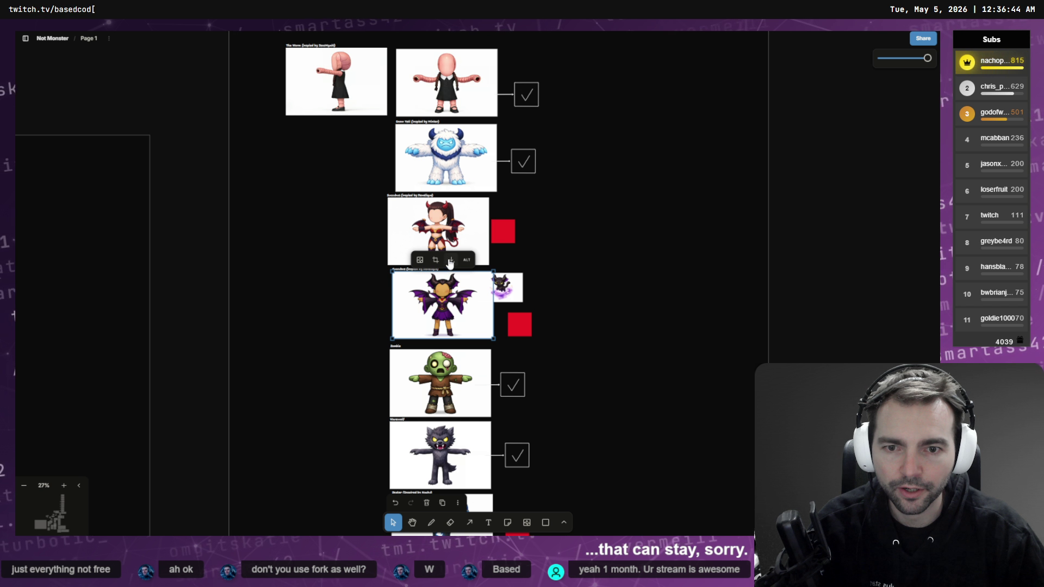
{"action": "left_click", "coordinate": [446, 383]}
{"action": "scroll", "coordinate": [446, 381], "scroll_direction": "down", "scroll_amount": 5}
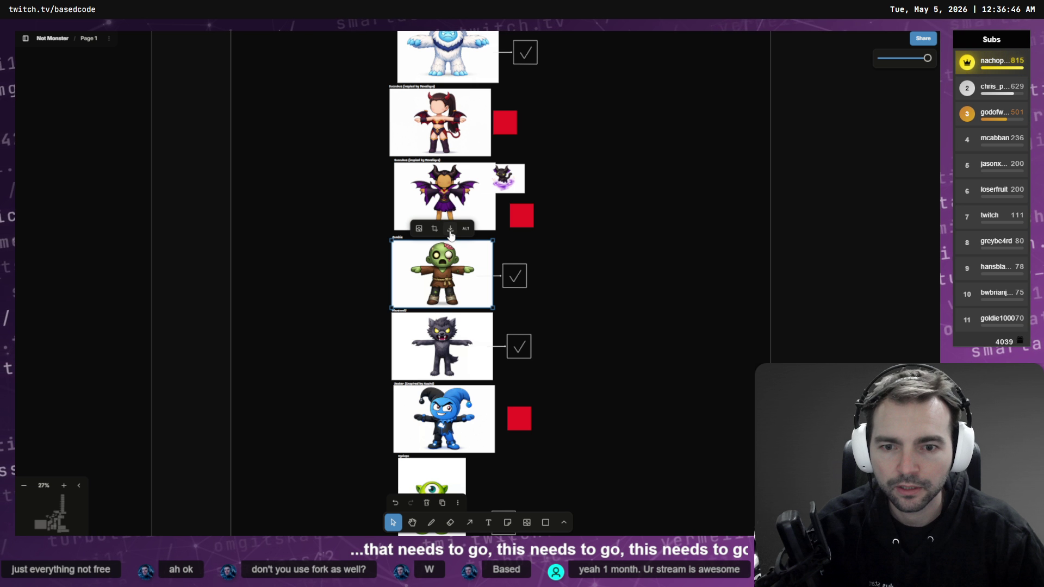
{"action": "scroll", "coordinate": [421, 282], "scroll_direction": "down", "scroll_amount": 5}
{"action": "left_click", "coordinate": [422, 288]}
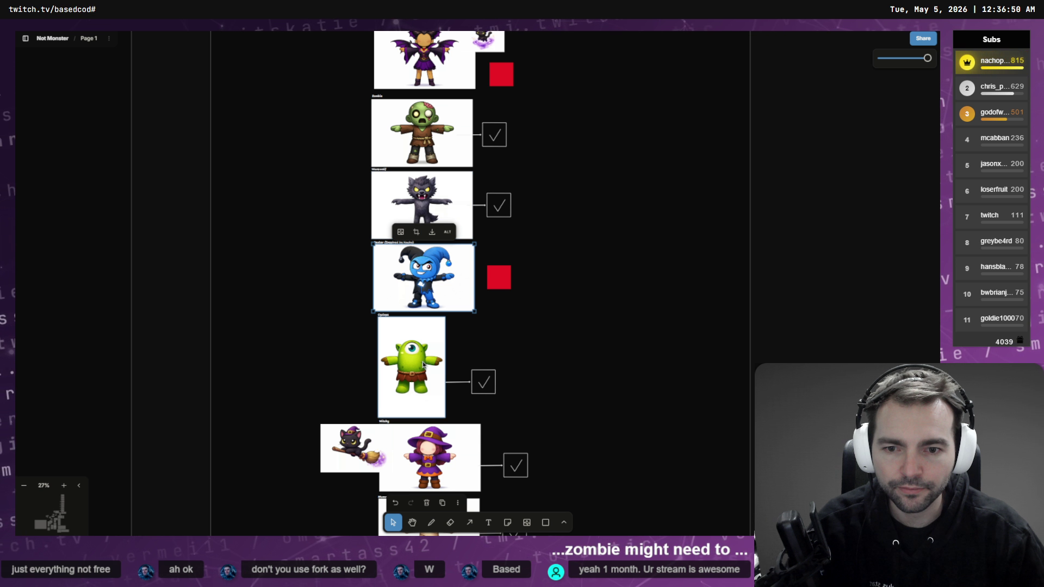
{"action": "left_click", "coordinate": [424, 364]}
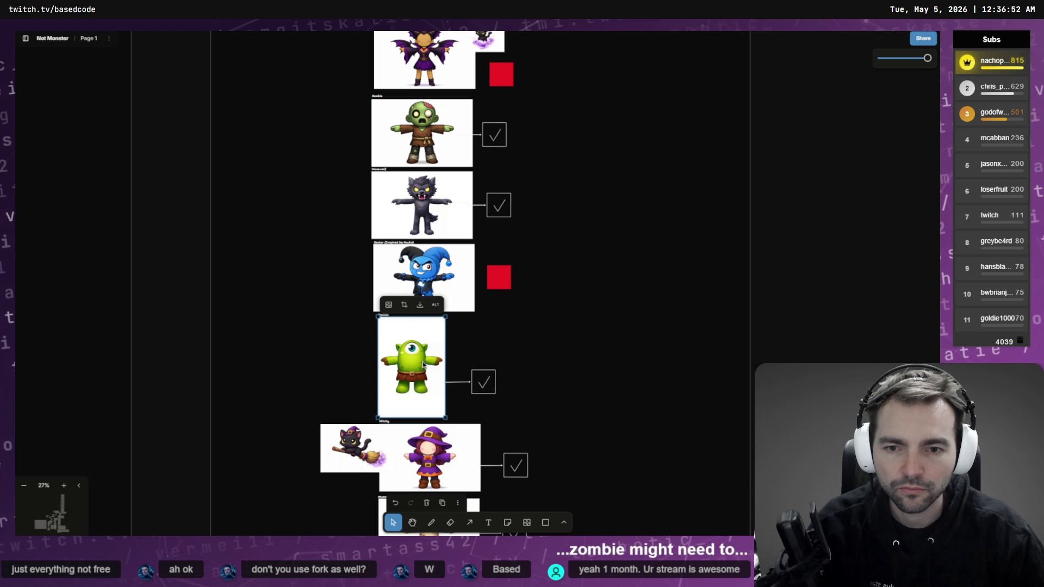
{"action": "left_click", "coordinate": [436, 450]}
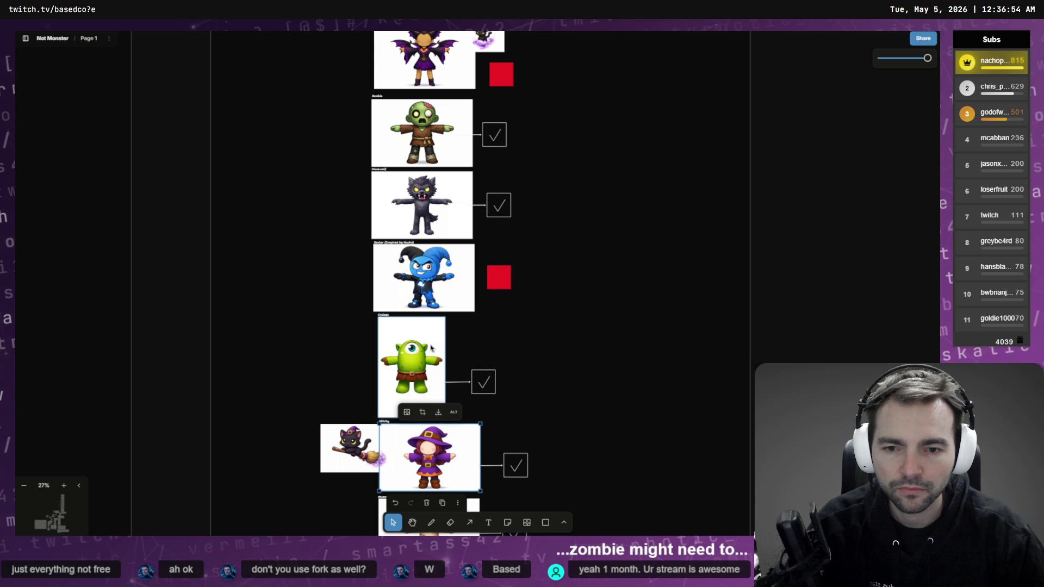
{"action": "left_click", "coordinate": [439, 412]}
{"action": "scroll", "coordinate": [444, 326], "scroll_direction": "down", "scroll_amount": 5}
- Download the Mummy, Cyclops, Vampire and Arcane Mage images, then deselect and pan back up
{"action": "left_click", "coordinate": [449, 310]}
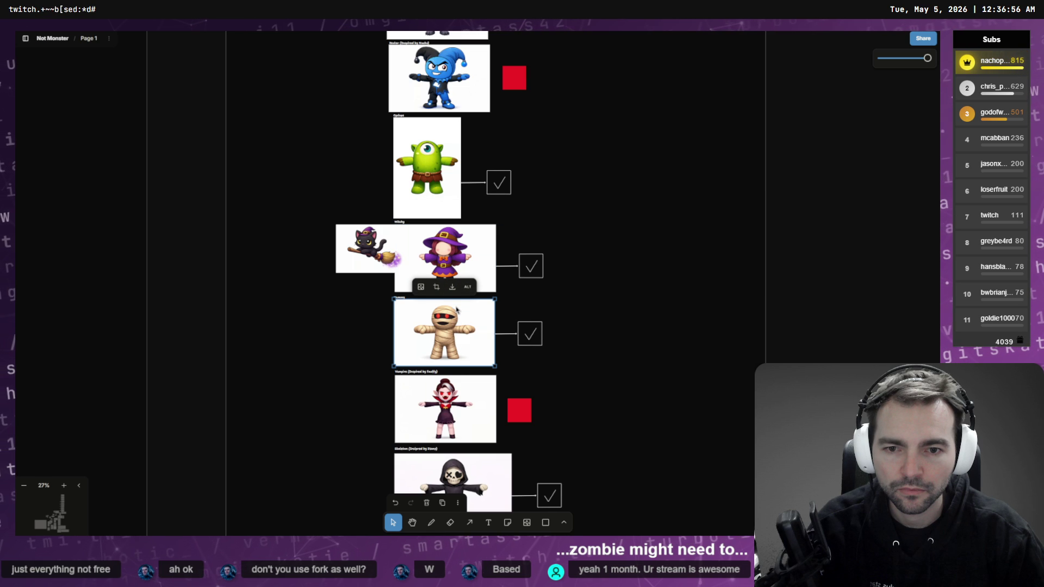
{"action": "left_click", "coordinate": [431, 191]}
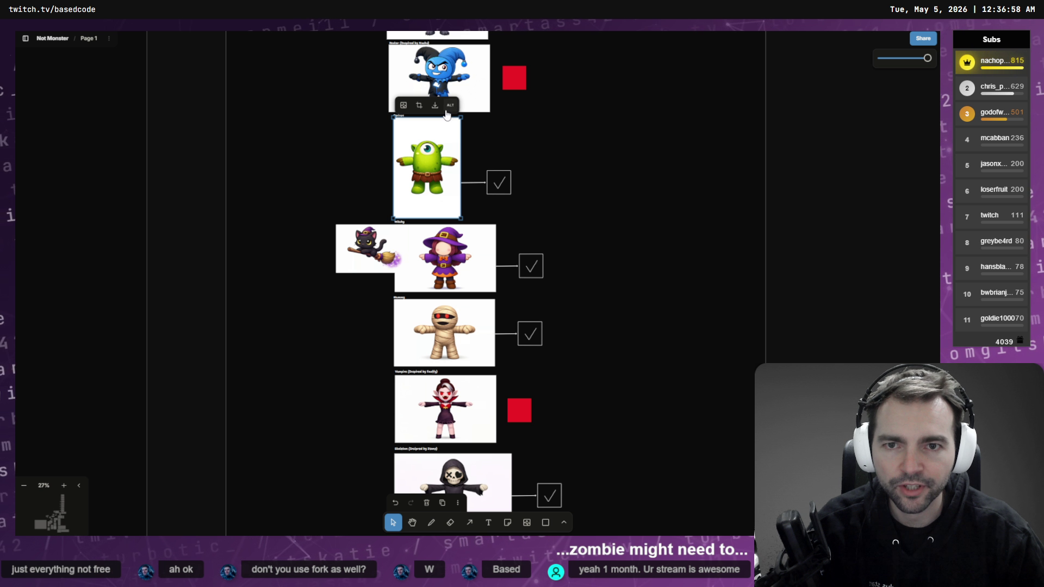
{"action": "left_click", "coordinate": [457, 381]}
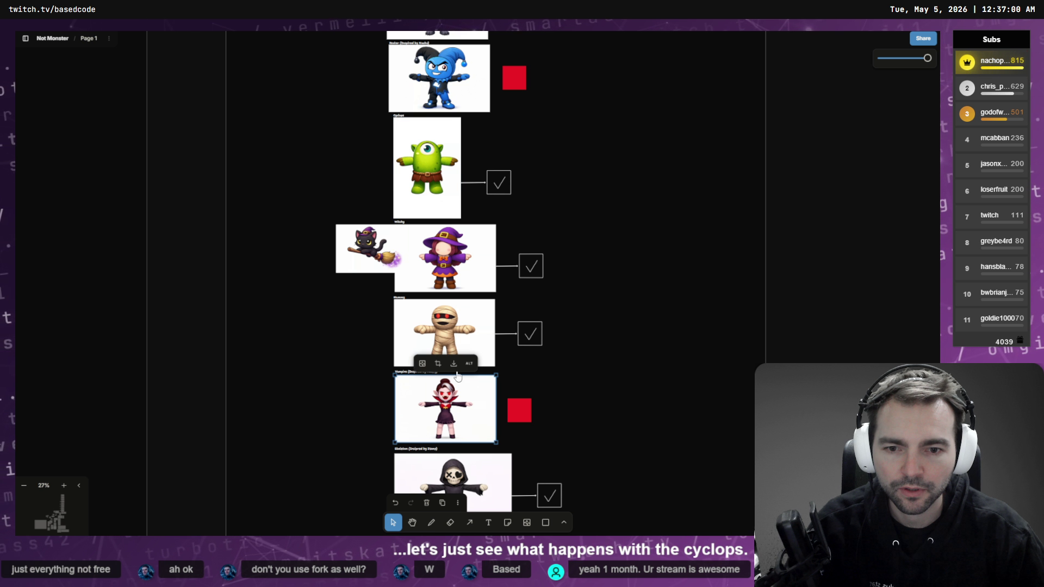
{"action": "scroll", "coordinate": [500, 433], "scroll_direction": "down", "scroll_amount": 5}
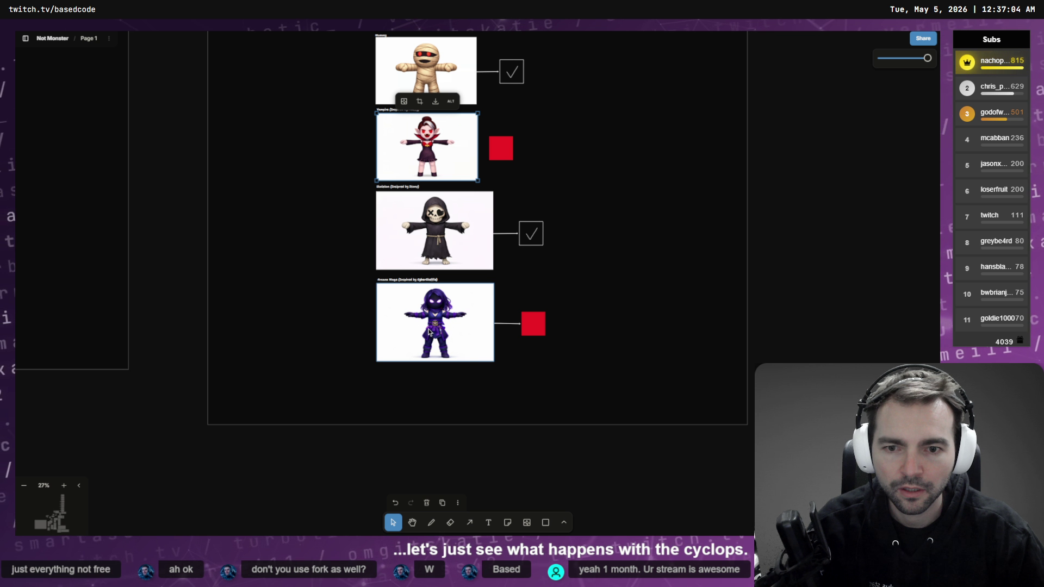
{"action": "left_click", "coordinate": [428, 331]}
{"action": "left_click", "coordinate": [547, 268]}
{"action": "left_click_drag", "start_coordinate": [560, 164], "coordinate": [499, 299]}
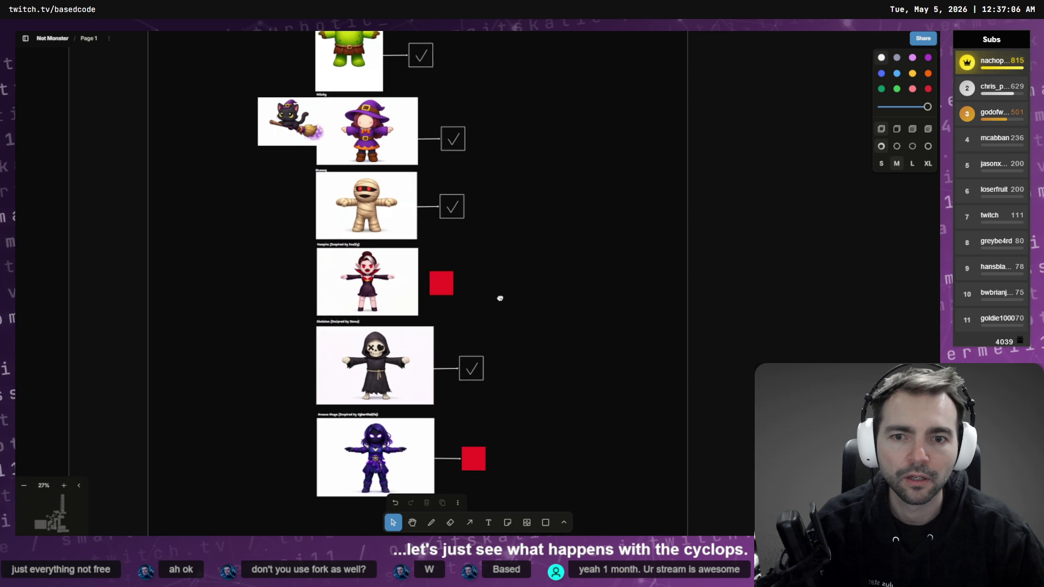
{"action": "scroll", "coordinate": [499, 299], "scroll_direction": "up", "scroll_amount": 10}
- Attach tldrawFile (80) through (89).png from Downloads as the run's ten subject images
{"action": "key", "text": "alt+Tab"}
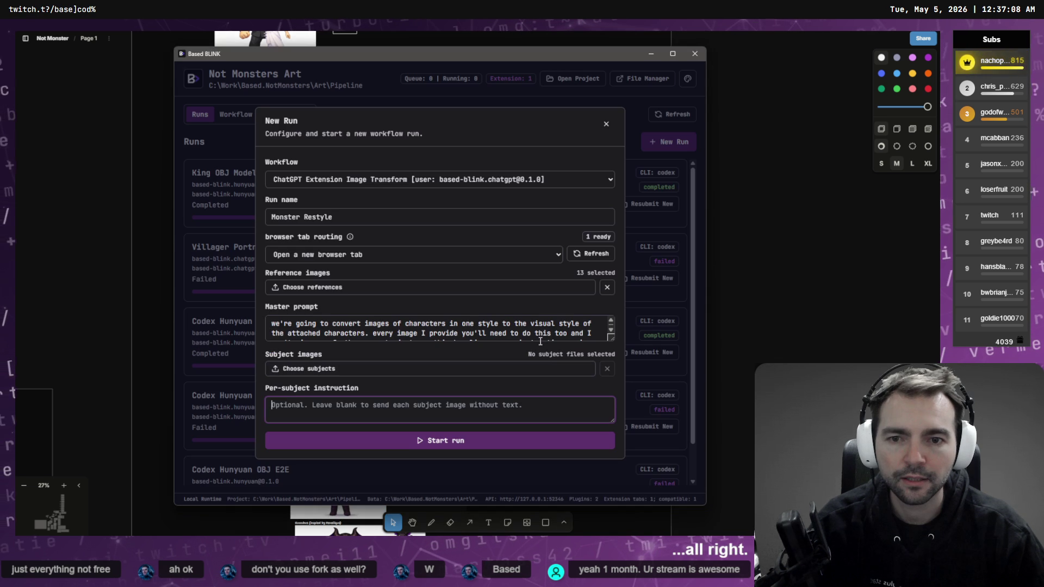
{"action": "left_click", "coordinate": [505, 370]}
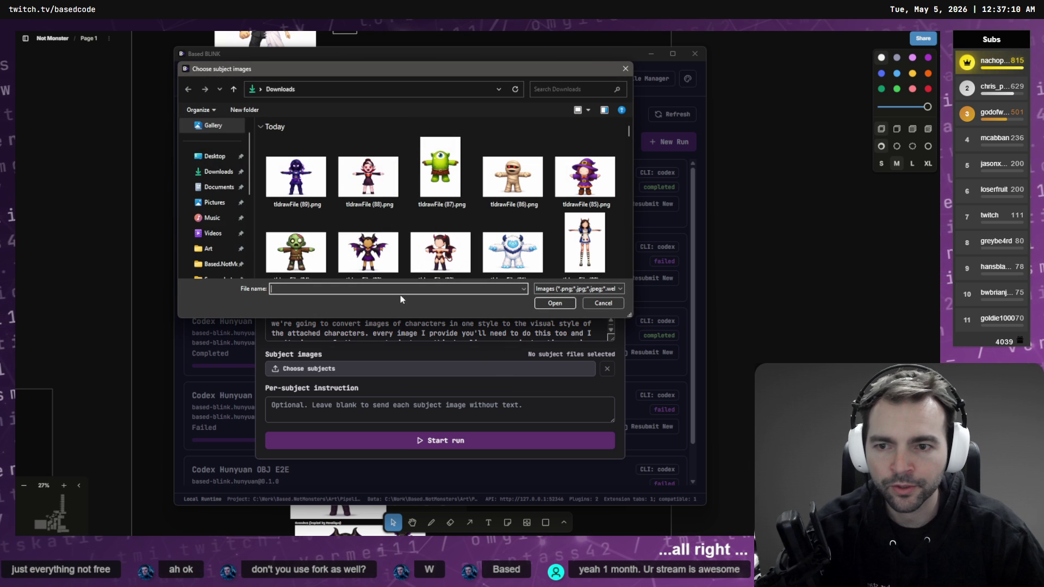
{"action": "left_click", "coordinate": [308, 199]}
{"action": "scroll", "coordinate": [459, 235], "scroll_direction": "down", "scroll_amount": 10}
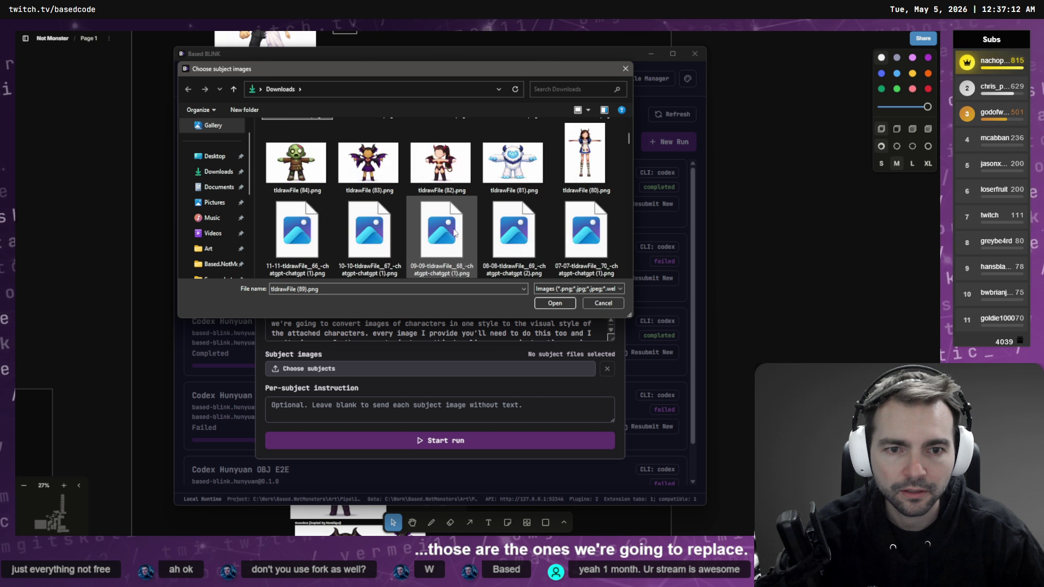
{"action": "scroll", "coordinate": [459, 235], "scroll_direction": "up", "scroll_amount": 3}
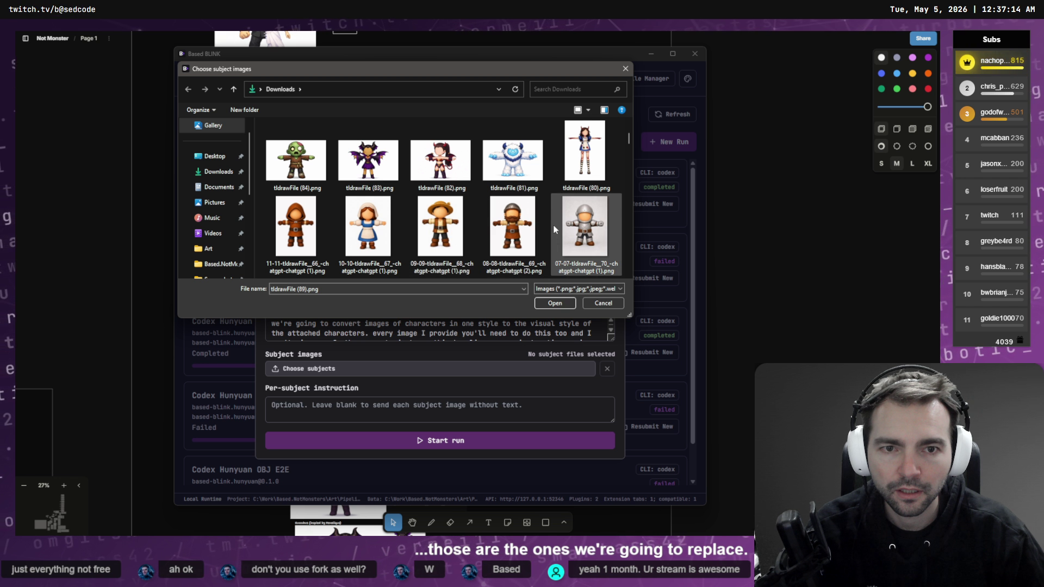
{"action": "left_click", "coordinate": [585, 160], "text": "shift"}
{"action": "scroll", "coordinate": [492, 217], "scroll_direction": "up", "scroll_amount": 3}
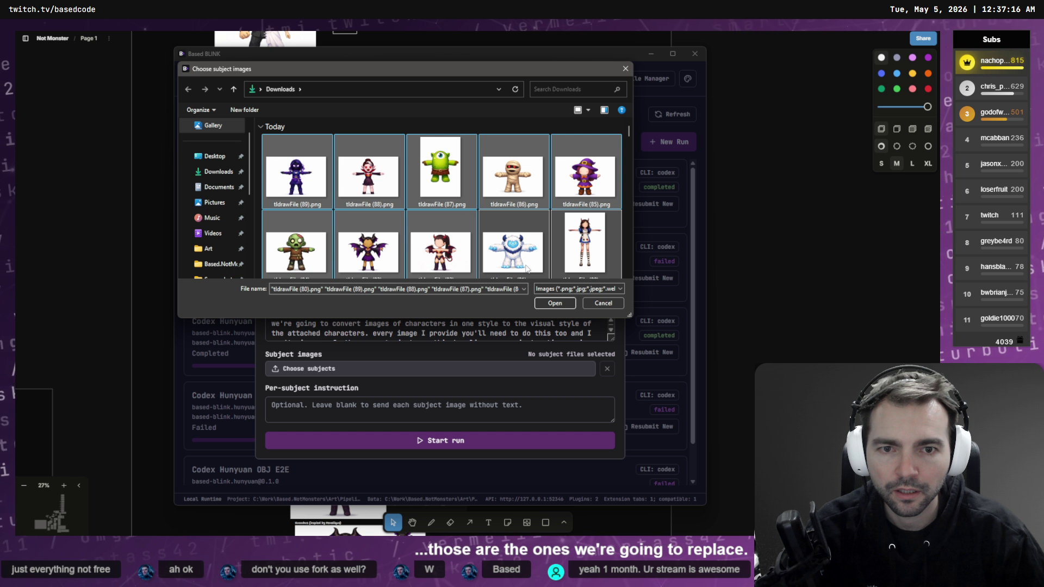
{"action": "left_click", "coordinate": [554, 304]}
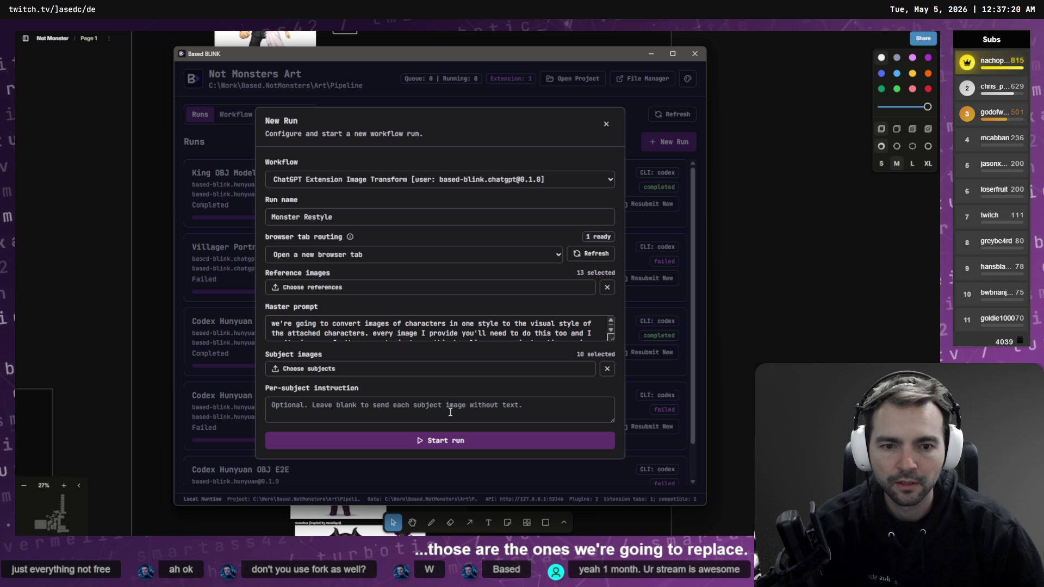
- Start the Monster Restyle run, pause it, check its browser tab, and resume it
{"action": "left_click", "coordinate": [413, 447]}
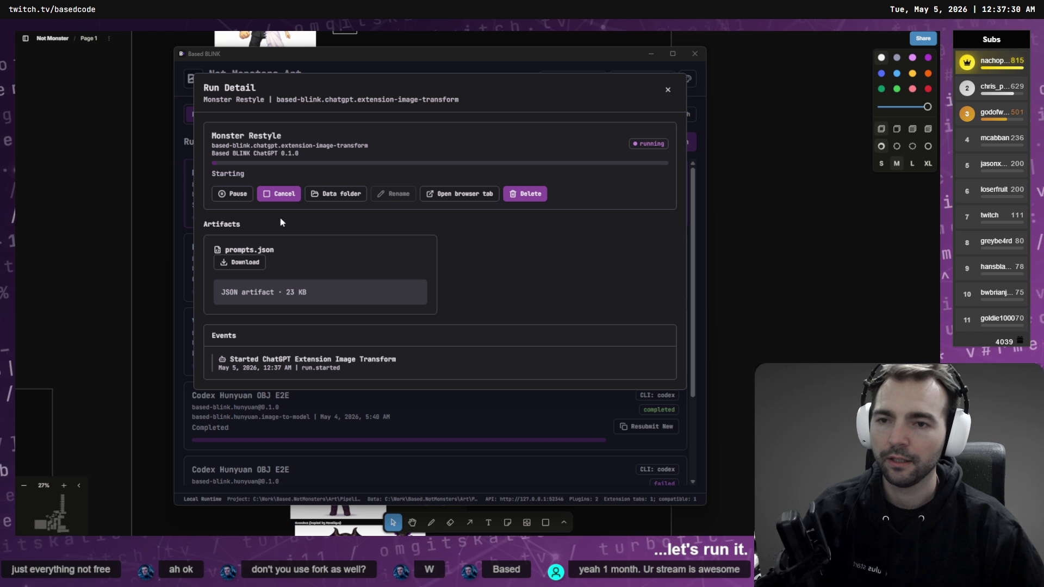
{"action": "left_click", "coordinate": [241, 196]}
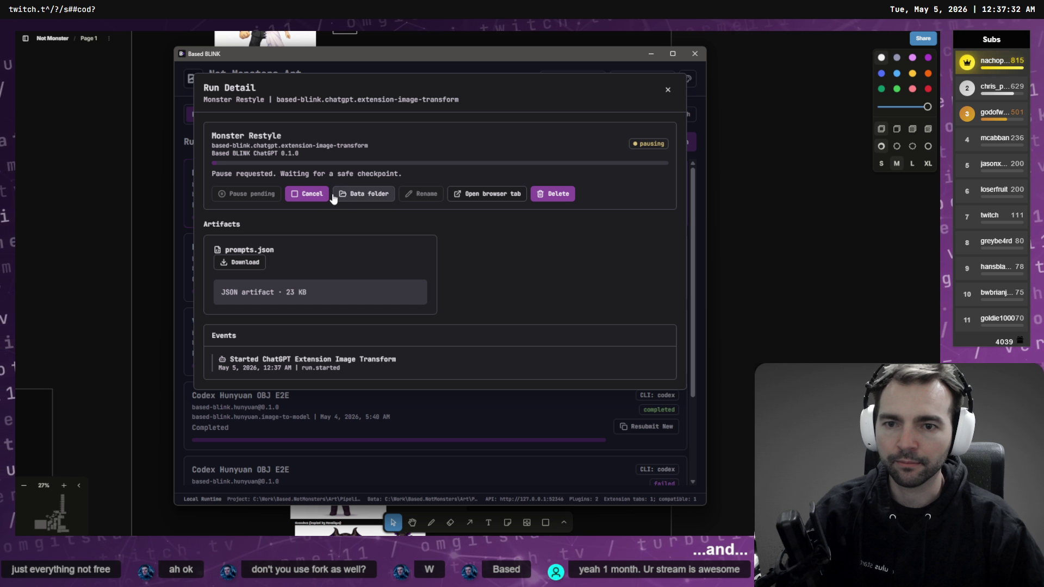
{"action": "left_click", "coordinate": [489, 194]}
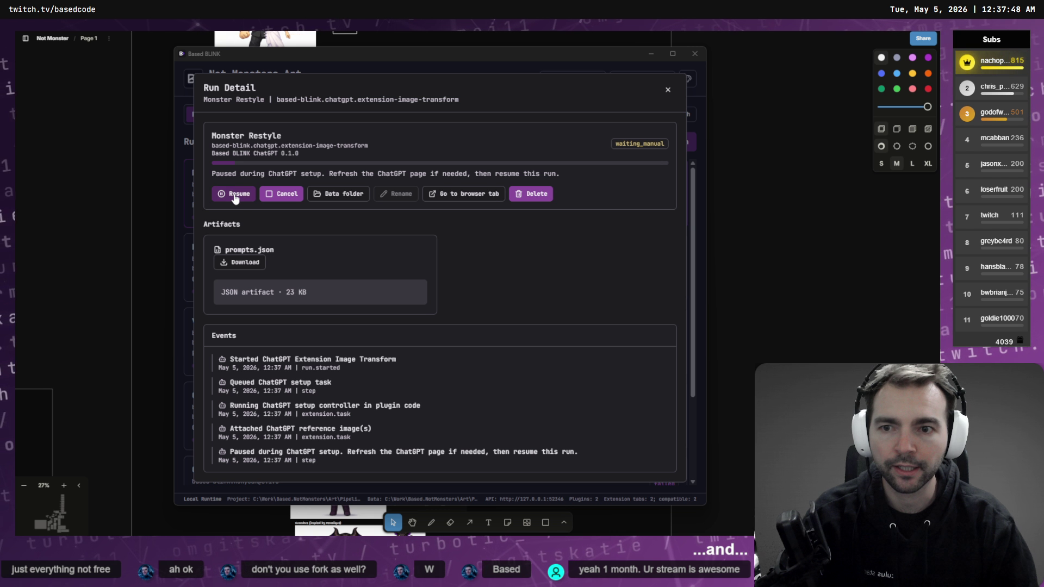
{"action": "left_click", "coordinate": [468, 197]}
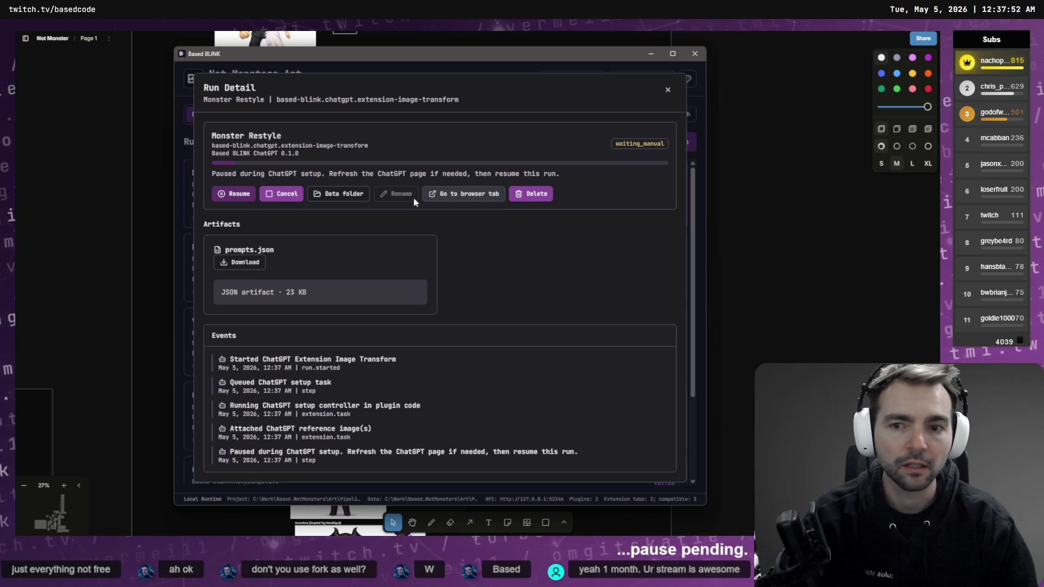
{"action": "left_click", "coordinate": [234, 196]}
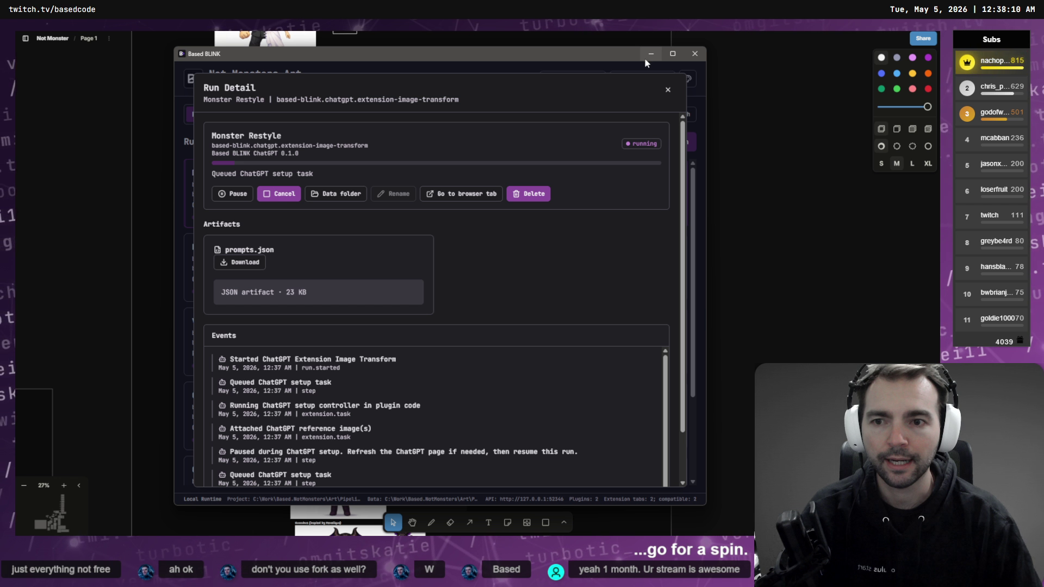
- Cancel and delete the Monster Restyle run, then open a fresh New Run form
{"action": "left_click", "coordinate": [290, 199]}
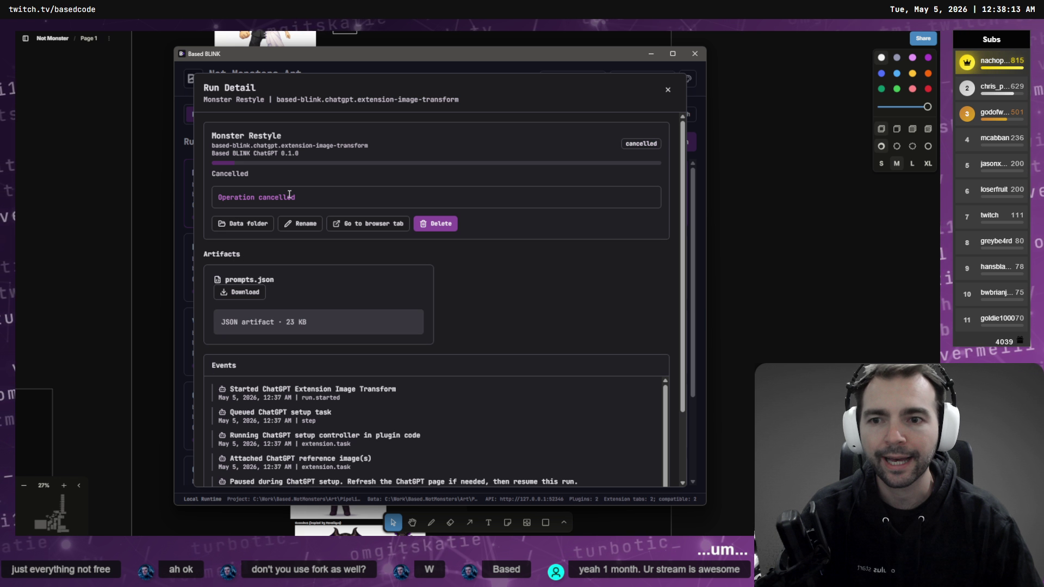
{"action": "left_click", "coordinate": [434, 224]}
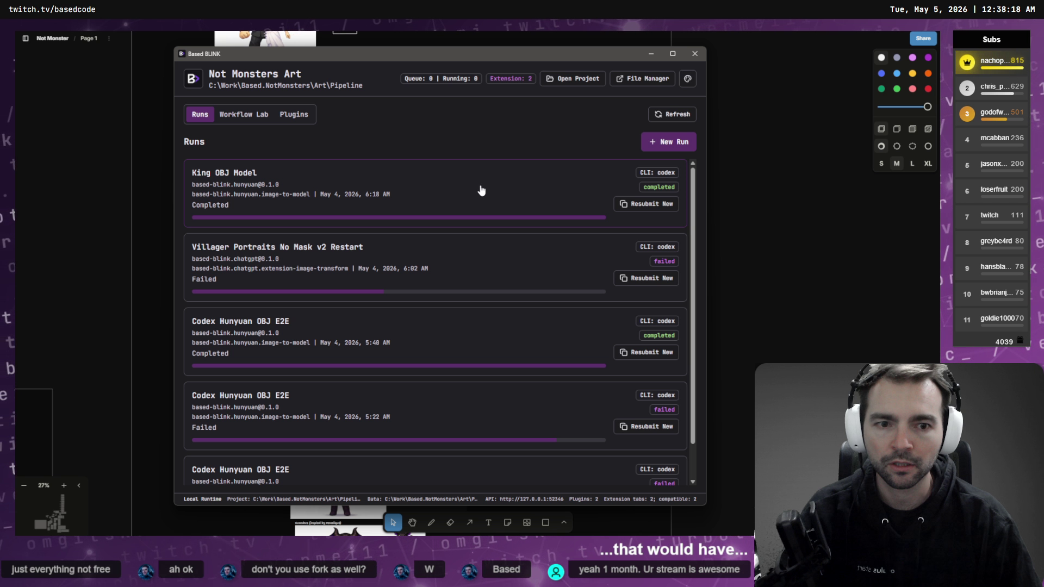
{"action": "left_click", "coordinate": [666, 144]}
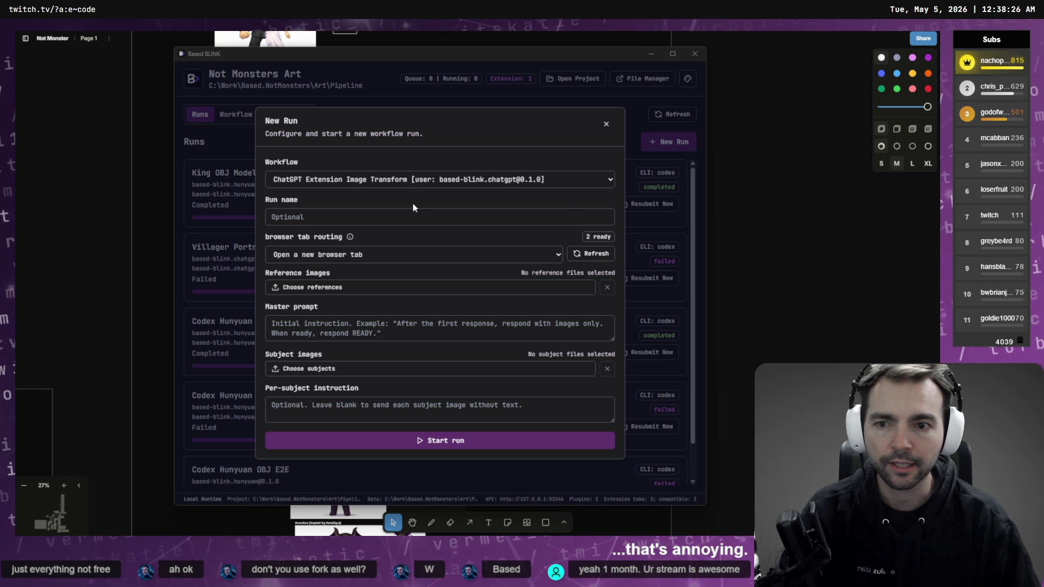
- Name the new run 'Monsters Restyle', correcting the misspelling
{"action": "left_click", "coordinate": [312, 217]}
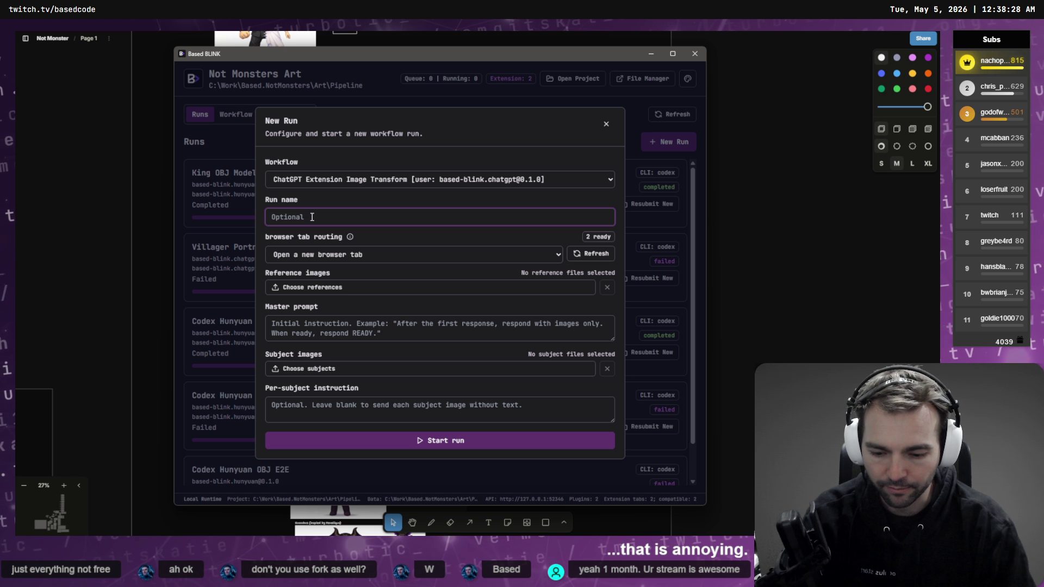
{"action": "type", "text": "Monstsers"}
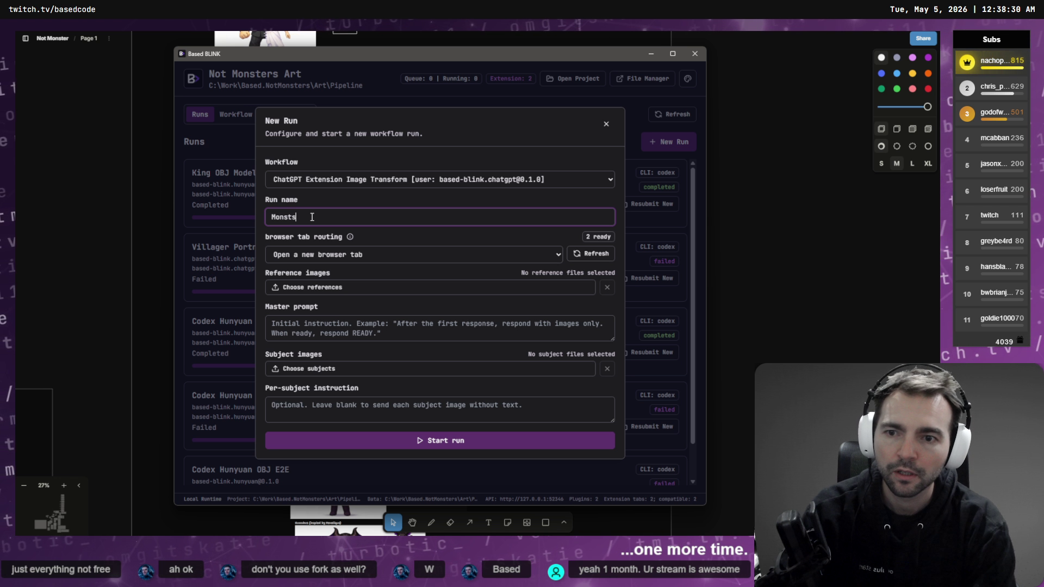
{"action": "key", "text": "BackSpace"}
{"action": "key", "text": "BackSpace"}
{"action": "key", "text": "BackSpace"}
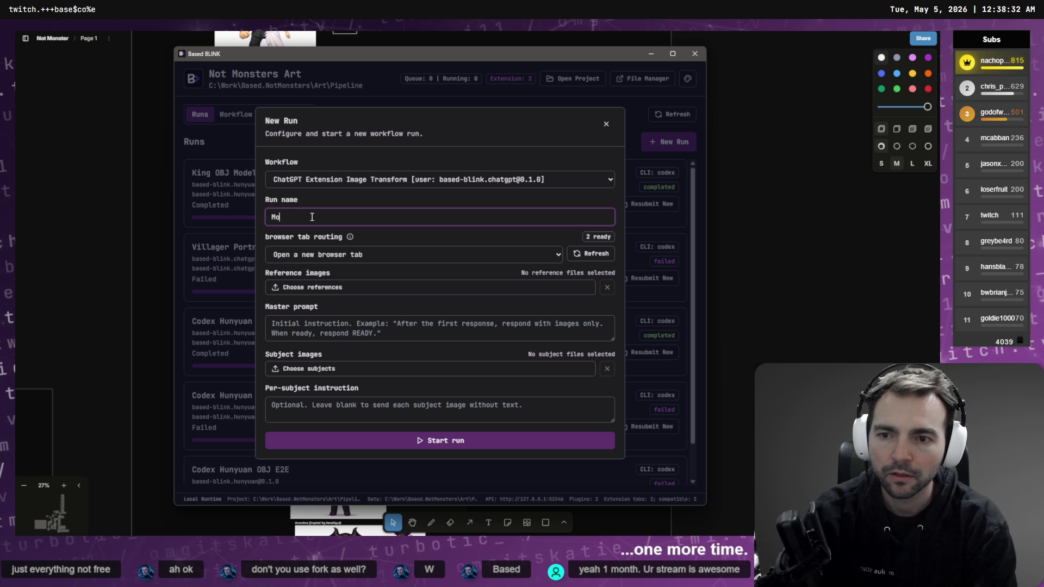
{"action": "type", "text": "nsters Restyle"}
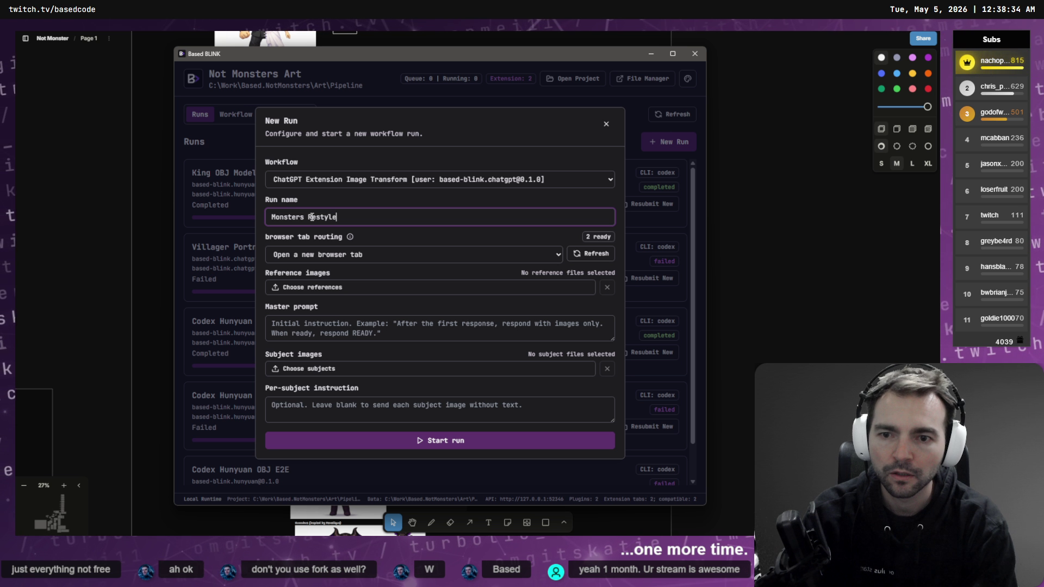
- Select tldrawFile (89) through (80) as the run's ten subject images
{"action": "left_click", "coordinate": [324, 368]}
{"action": "left_click", "coordinate": [326, 194]}
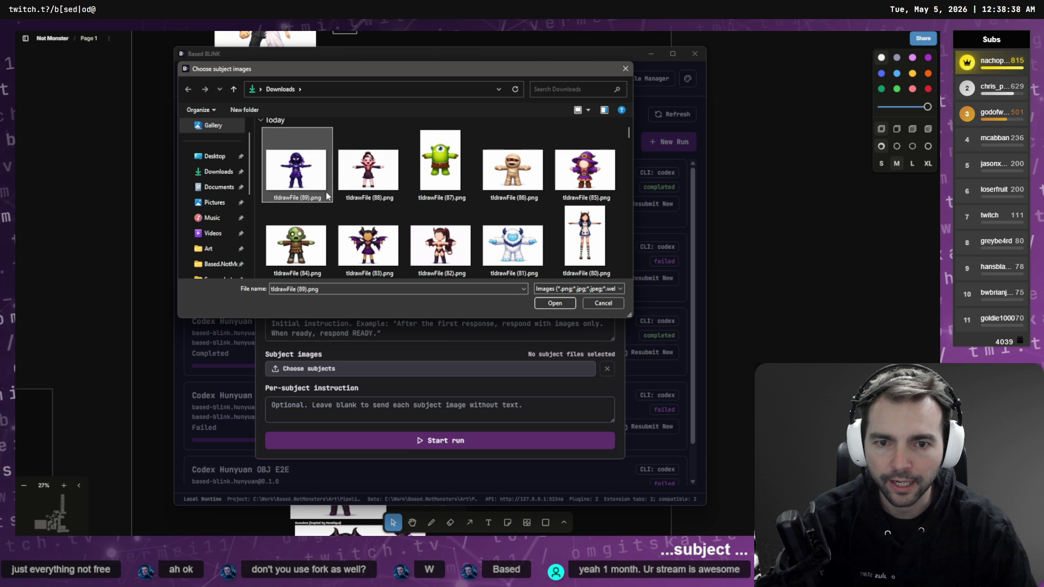
{"action": "scroll", "coordinate": [327, 194], "scroll_direction": "down", "scroll_amount": 3}
{"action": "scroll", "coordinate": [584, 191], "scroll_direction": "up", "scroll_amount": 1}
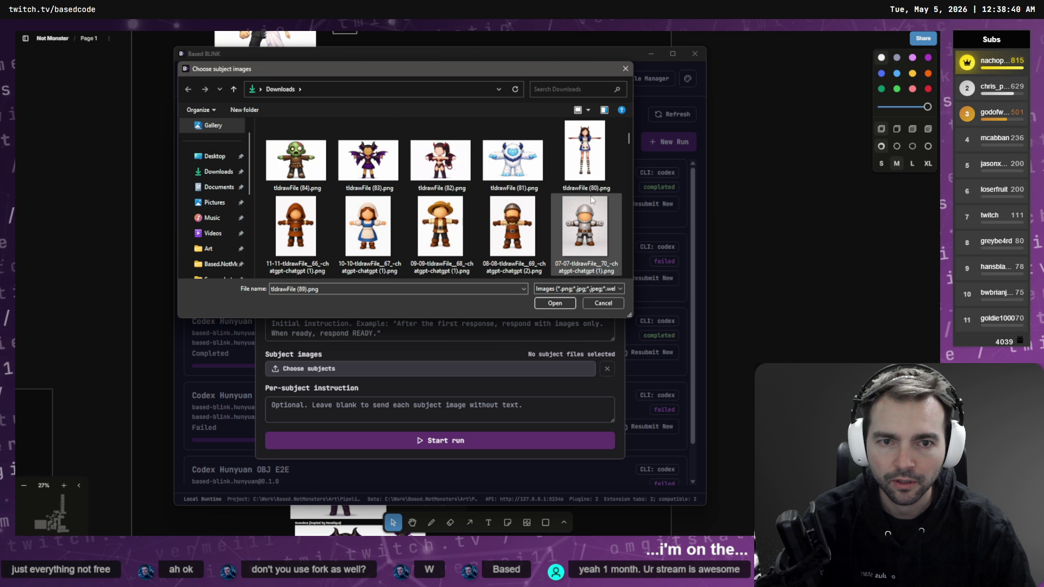
{"action": "left_click", "coordinate": [584, 158], "text": "shift"}
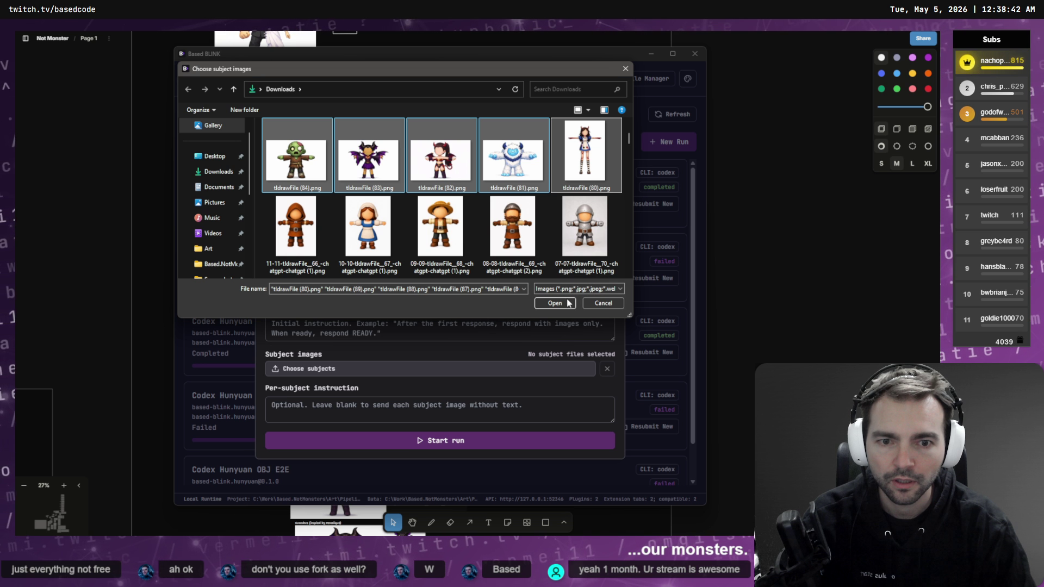
{"action": "left_click", "coordinate": [569, 303]}
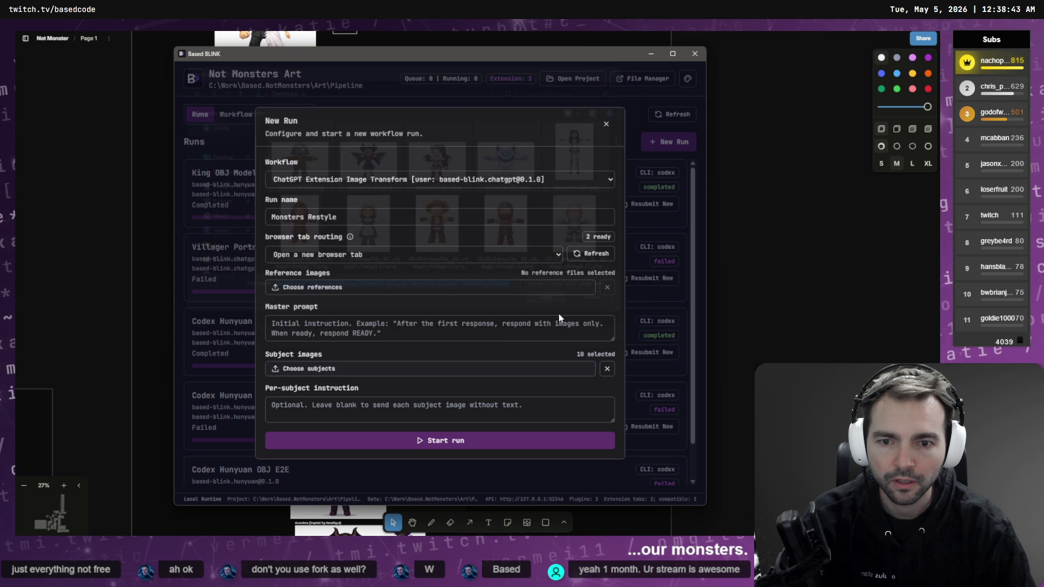
{"action": "left_click", "coordinate": [329, 289]}
- Select the images from 11-11 through tldrawFile (79) as references, excluding 04-04, for eleven total
{"action": "scroll", "coordinate": [396, 224], "scroll_direction": "down", "scroll_amount": 3}
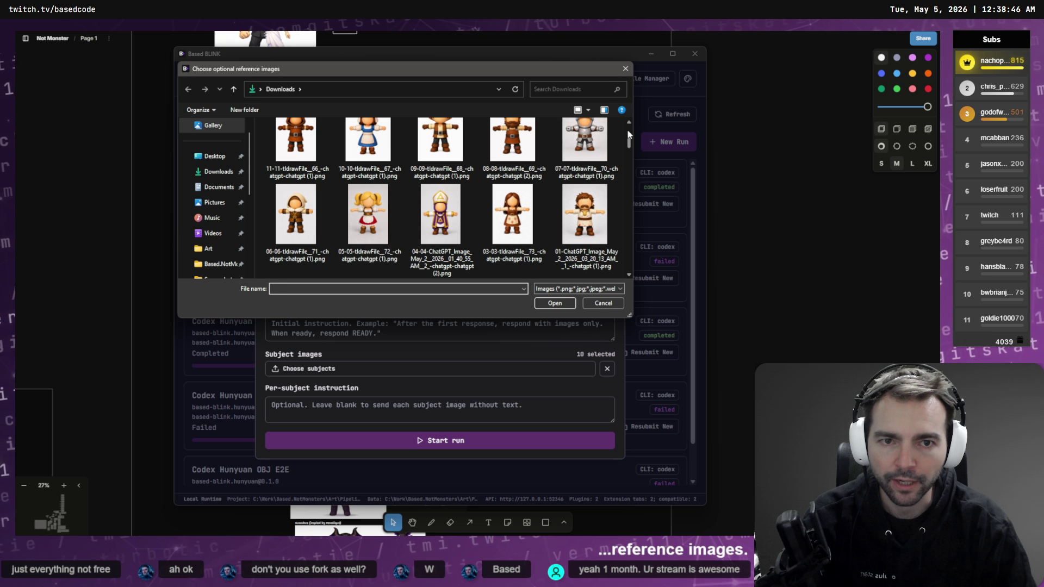
{"action": "left_click", "coordinate": [313, 163]}
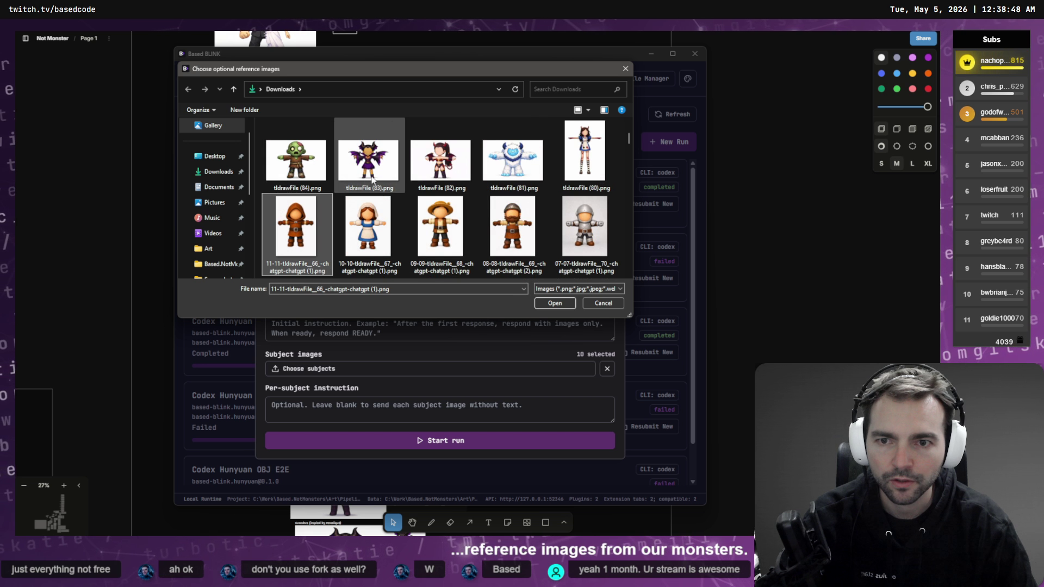
{"action": "scroll", "coordinate": [522, 174], "scroll_direction": "down", "scroll_amount": 2}
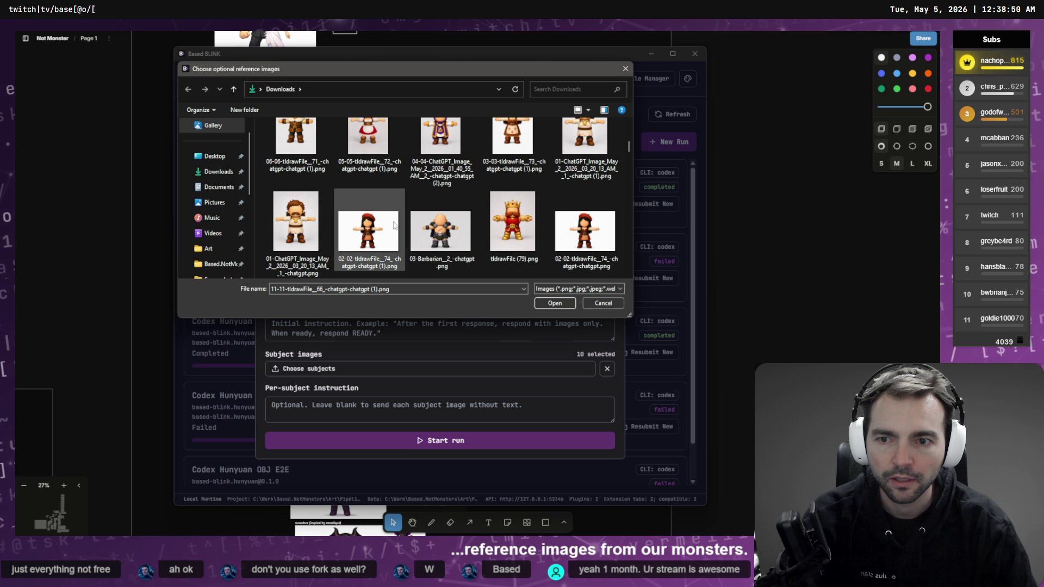
{"action": "scroll", "coordinate": [532, 227], "scroll_direction": "down", "scroll_amount": 2}
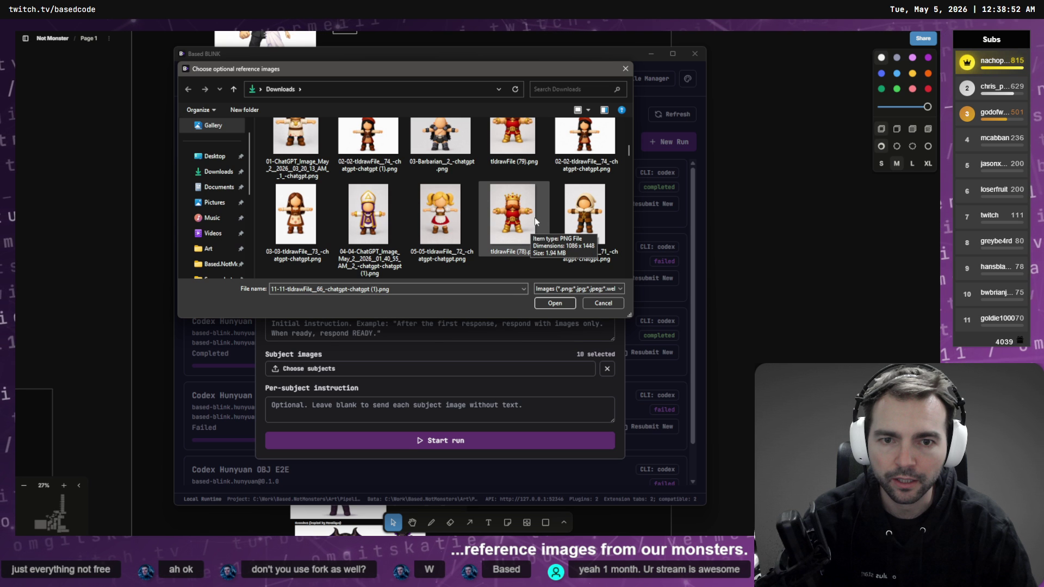
{"action": "left_click", "coordinate": [513, 153], "text": "shift"}
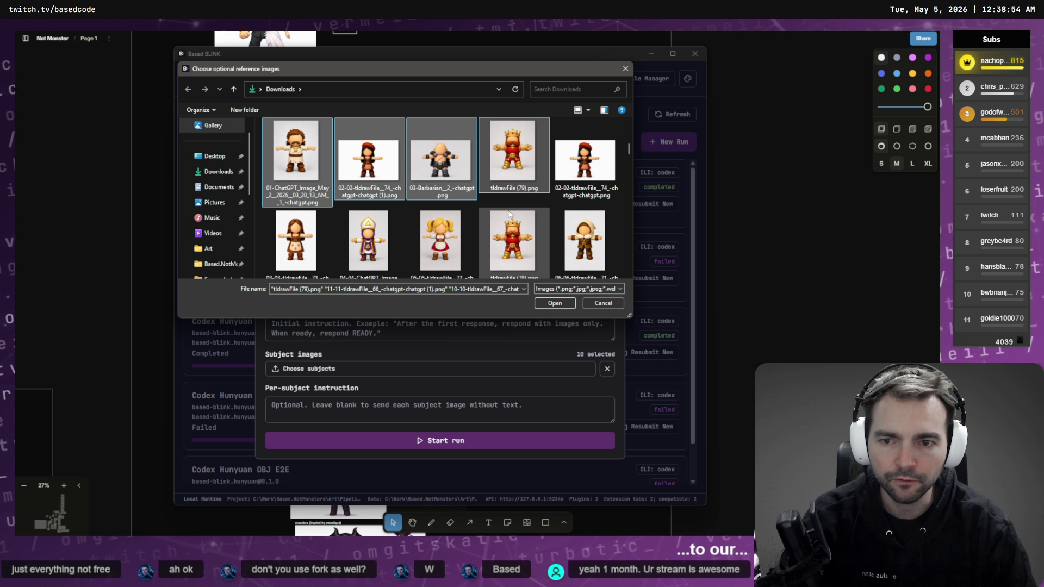
{"action": "scroll", "coordinate": [511, 213], "scroll_direction": "up", "scroll_amount": 2}
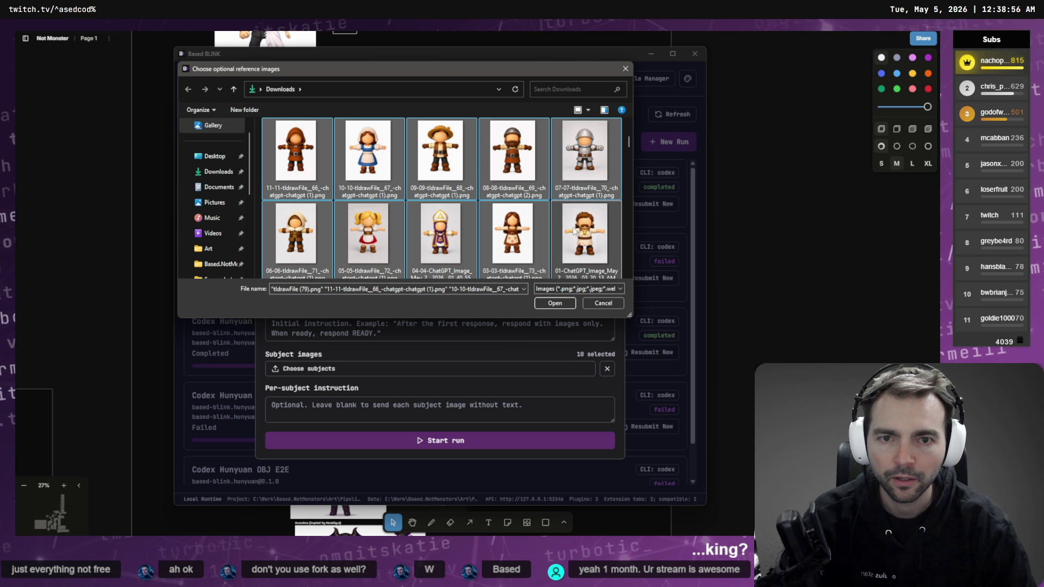
{"action": "scroll", "coordinate": [575, 232], "scroll_direction": "down", "scroll_amount": 4}
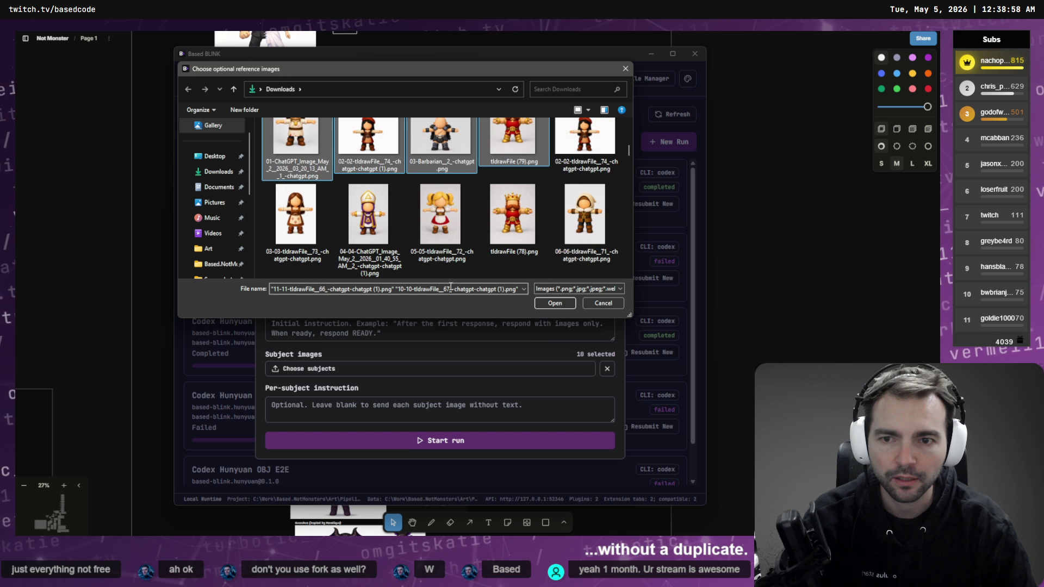
{"action": "scroll", "coordinate": [499, 266], "scroll_direction": "down", "scroll_amount": 2}
{"action": "scroll", "coordinate": [497, 263], "scroll_direction": "down", "scroll_amount": 2}
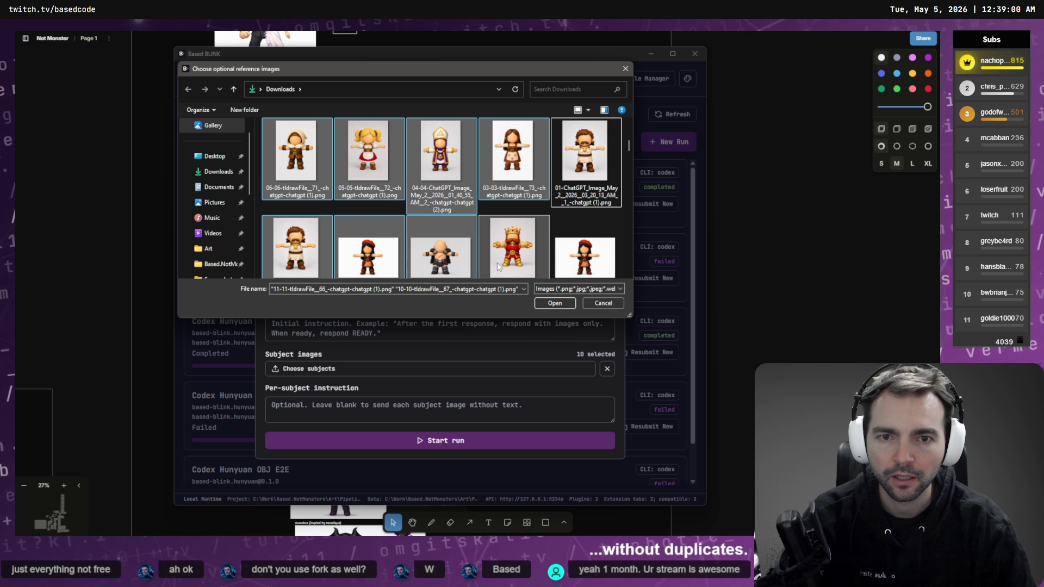
{"action": "scroll", "coordinate": [549, 260], "scroll_direction": "down", "scroll_amount": 1}
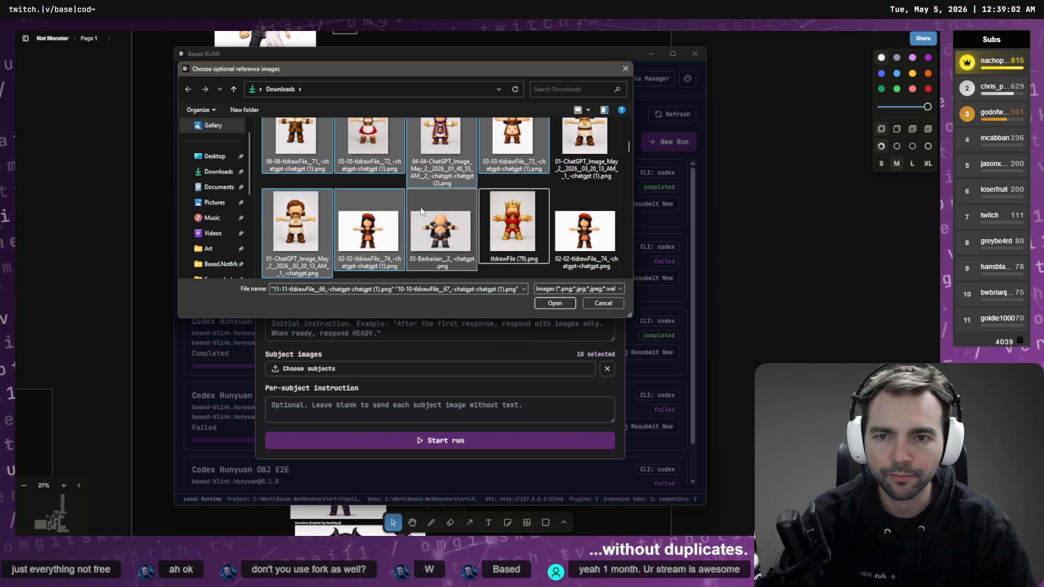
{"action": "scroll", "coordinate": [550, 259], "scroll_direction": "up", "scroll_amount": 1}
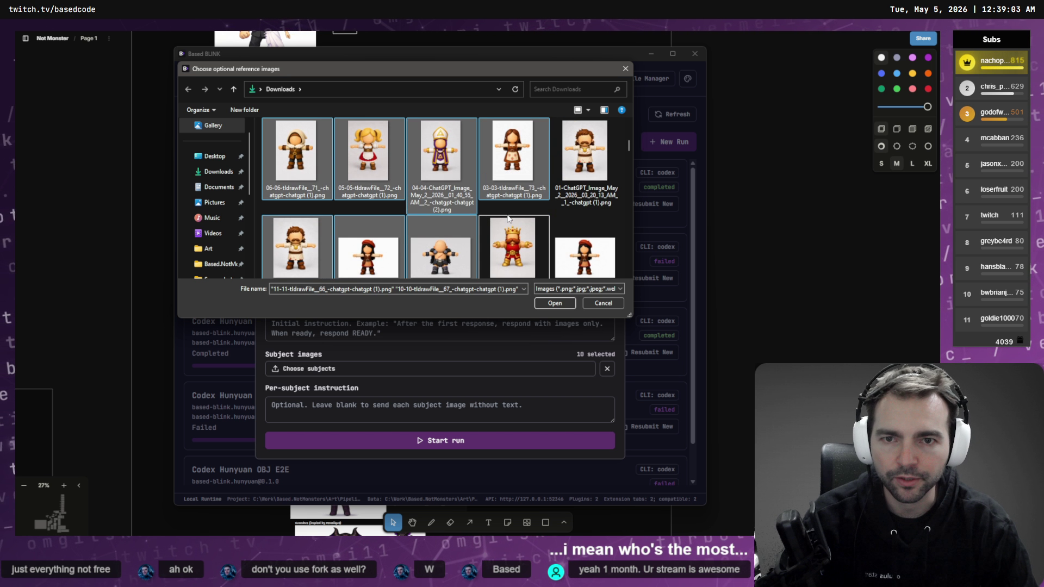
{"action": "left_click", "coordinate": [413, 185], "text": "ctrl"}
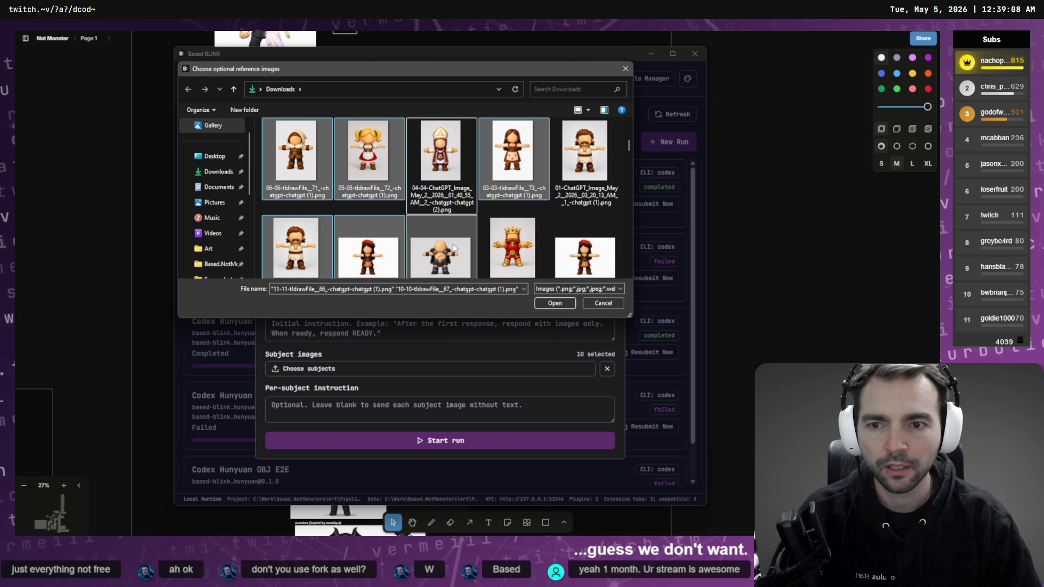
{"action": "scroll", "coordinate": [543, 240], "scroll_direction": "up", "scroll_amount": 3}
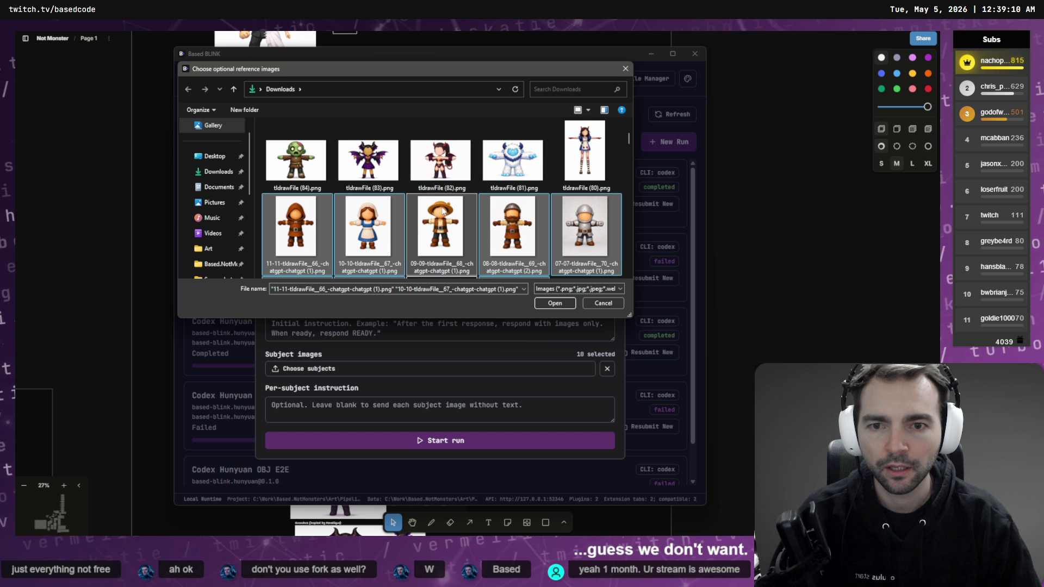
{"action": "scroll", "coordinate": [443, 211], "scroll_direction": "down", "scroll_amount": 3}
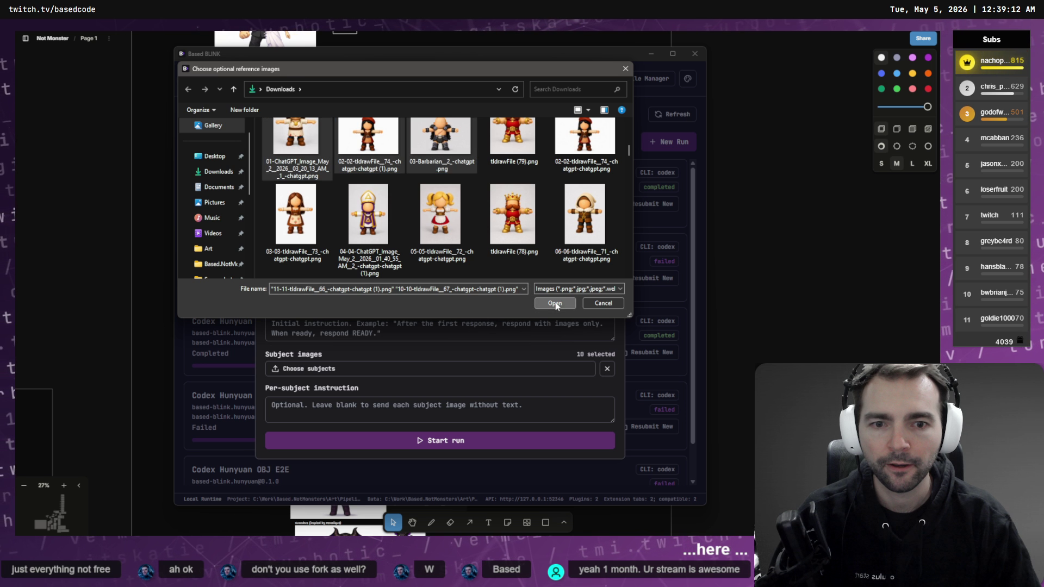
{"action": "left_click", "coordinate": [556, 304]}
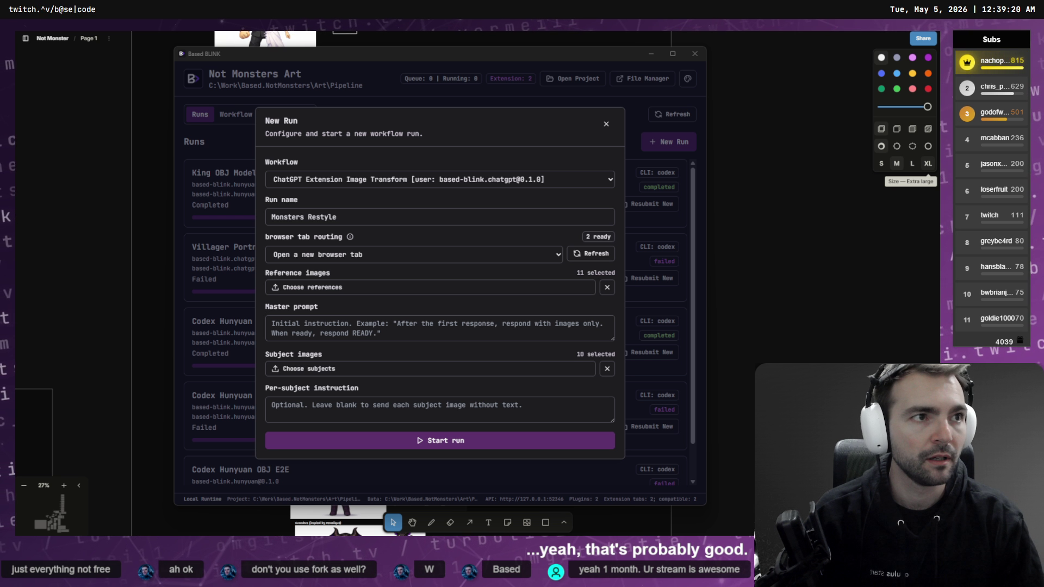
- Set the run's browser tab routing to the connected ChatGPT tab
{"action": "left_click", "coordinate": [510, 257]}
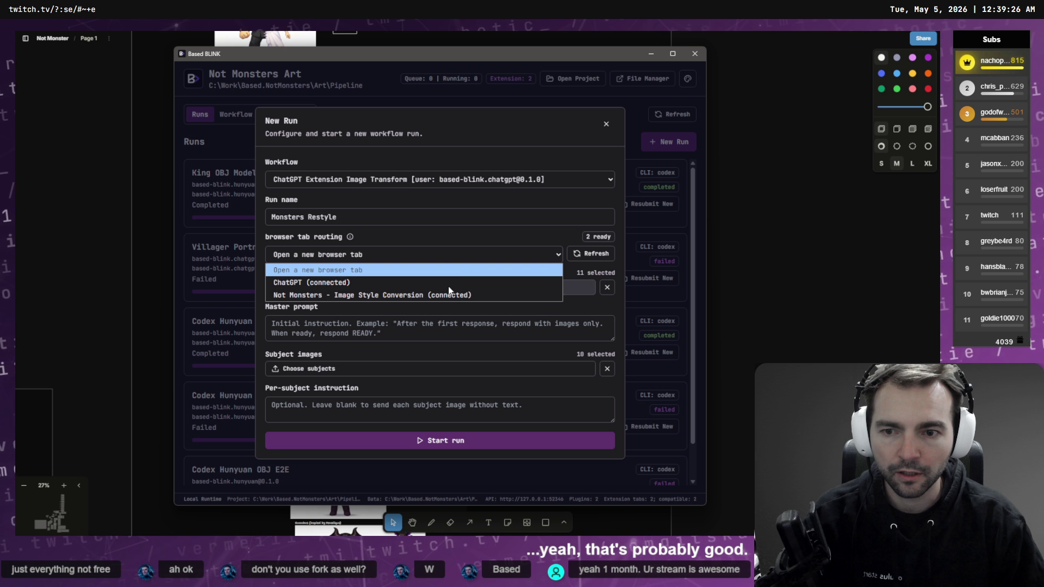
{"action": "left_click", "coordinate": [473, 282]}
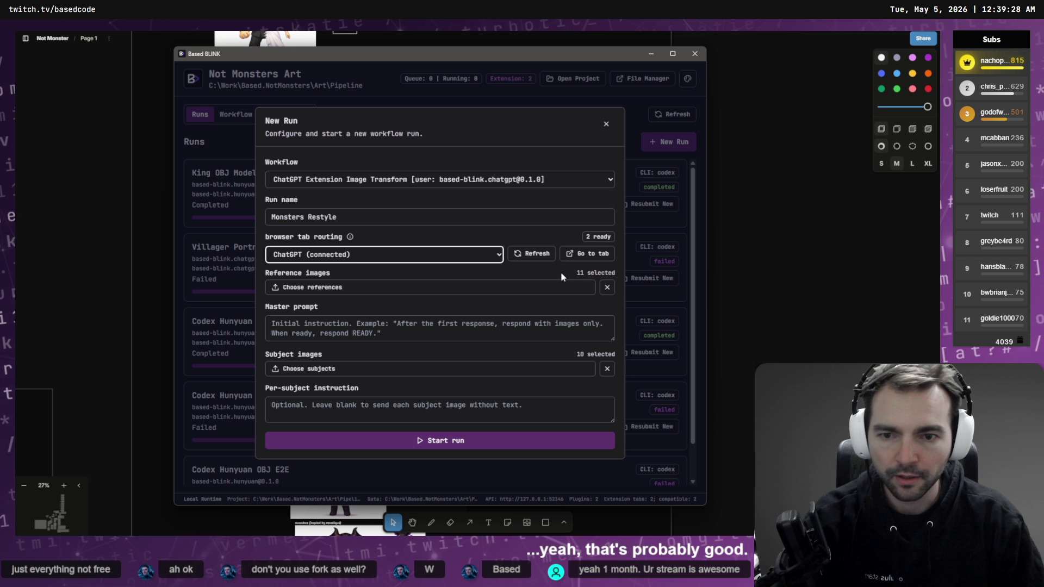
{"action": "left_click", "coordinate": [589, 260]}
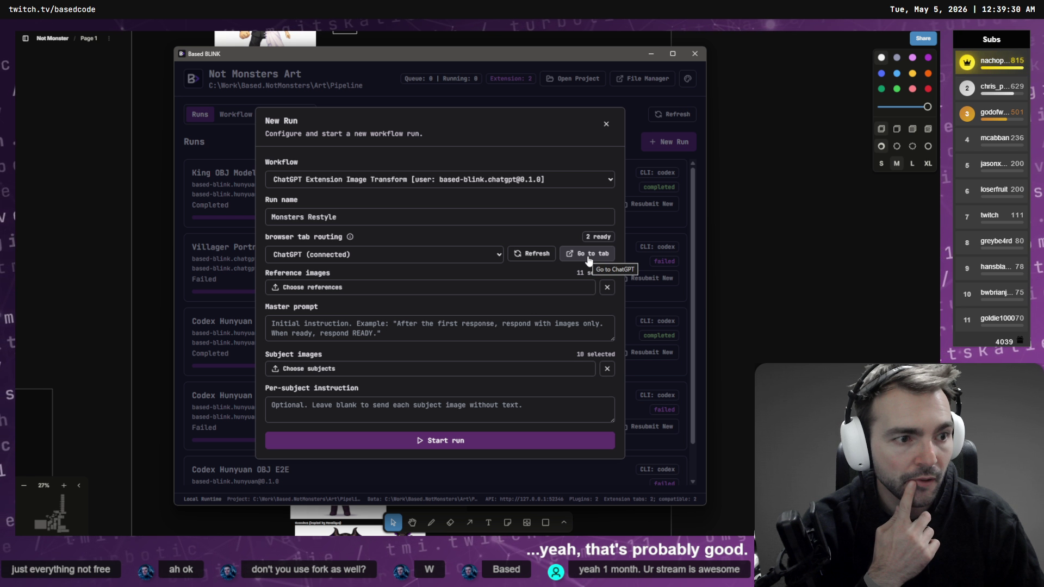
- Paste the saved style-conversion master prompt from clipboard history and start the Monsters Restyle run
{"action": "left_click", "coordinate": [375, 329]}
{"action": "key", "text": "super+v"}
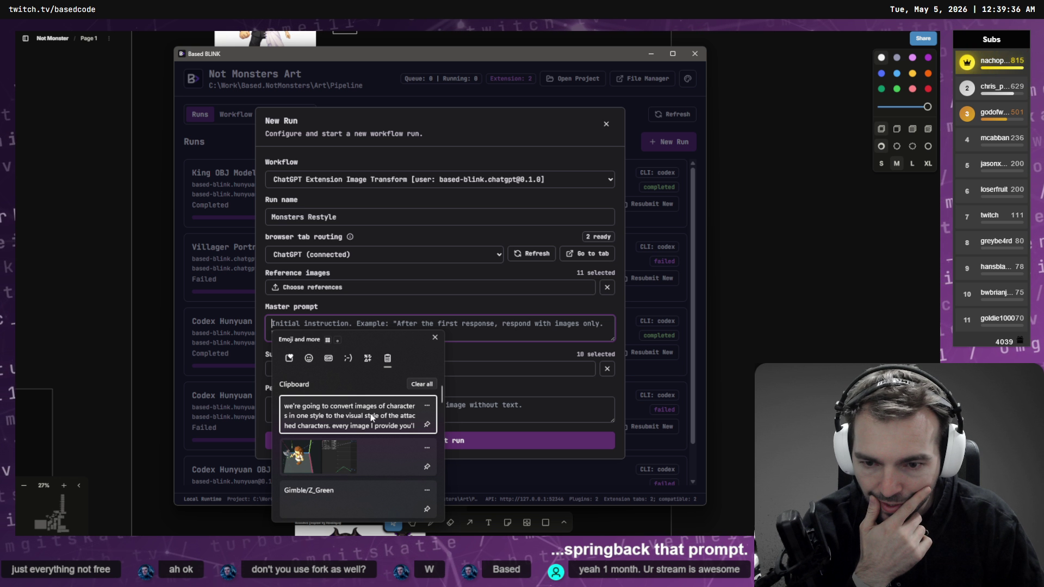
{"action": "left_click", "coordinate": [371, 417]}
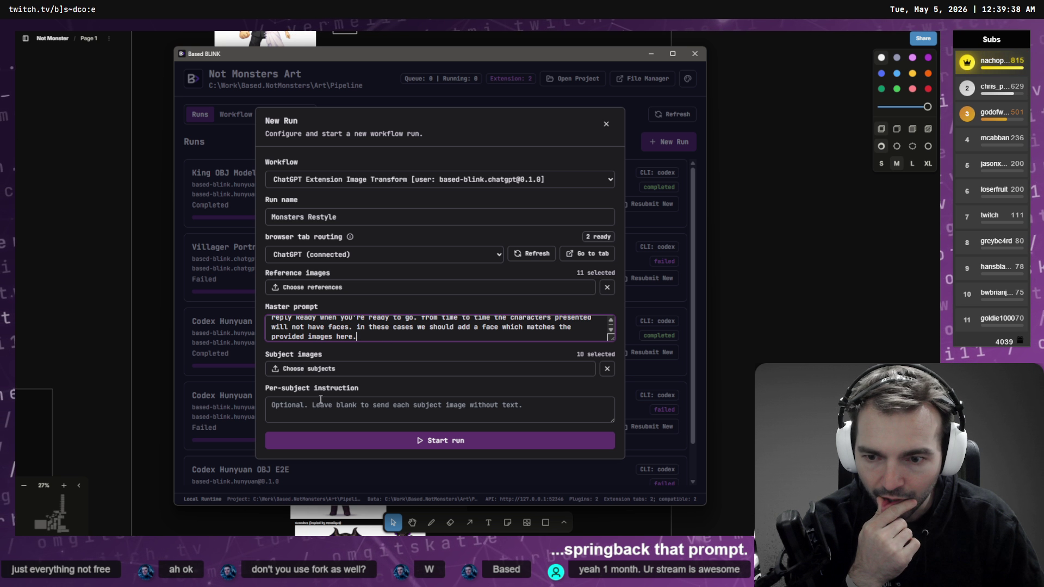
{"action": "left_click", "coordinate": [329, 410]}
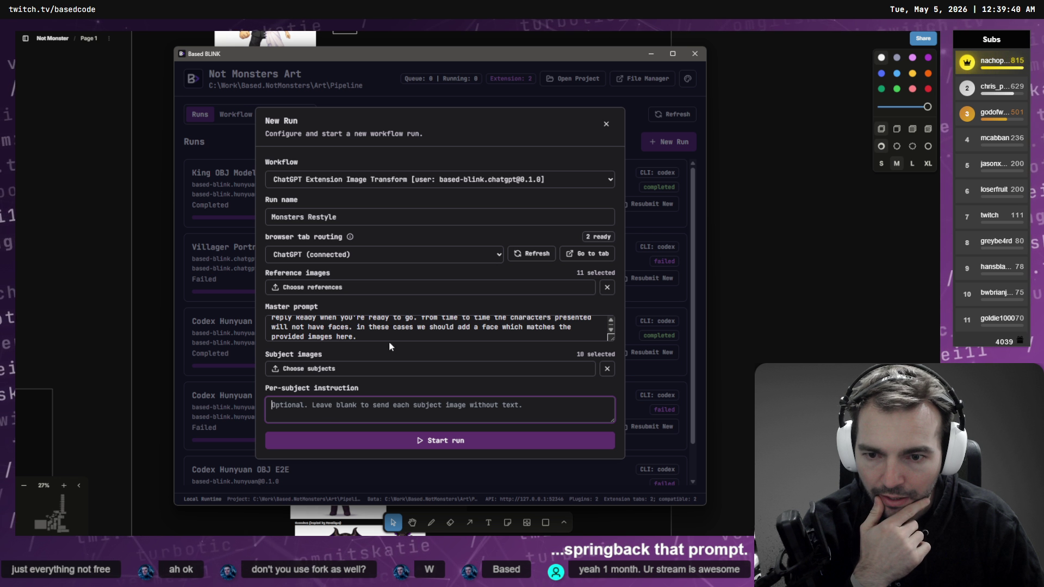
{"action": "scroll", "coordinate": [389, 337], "scroll_direction": "up", "scroll_amount": 3}
{"action": "scroll", "coordinate": [389, 337], "scroll_direction": "down", "scroll_amount": 3}
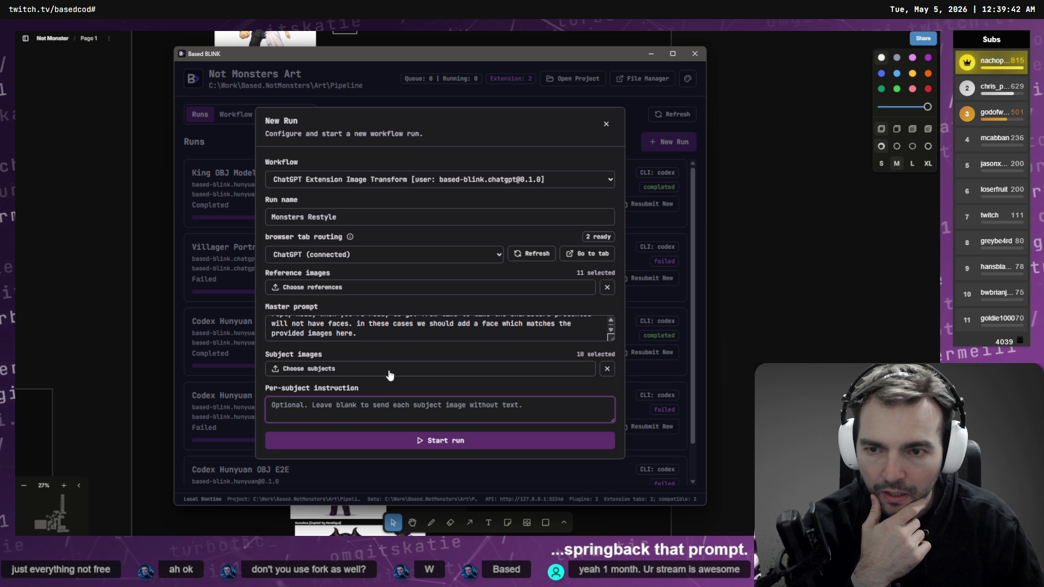
{"action": "left_click", "coordinate": [374, 441]}
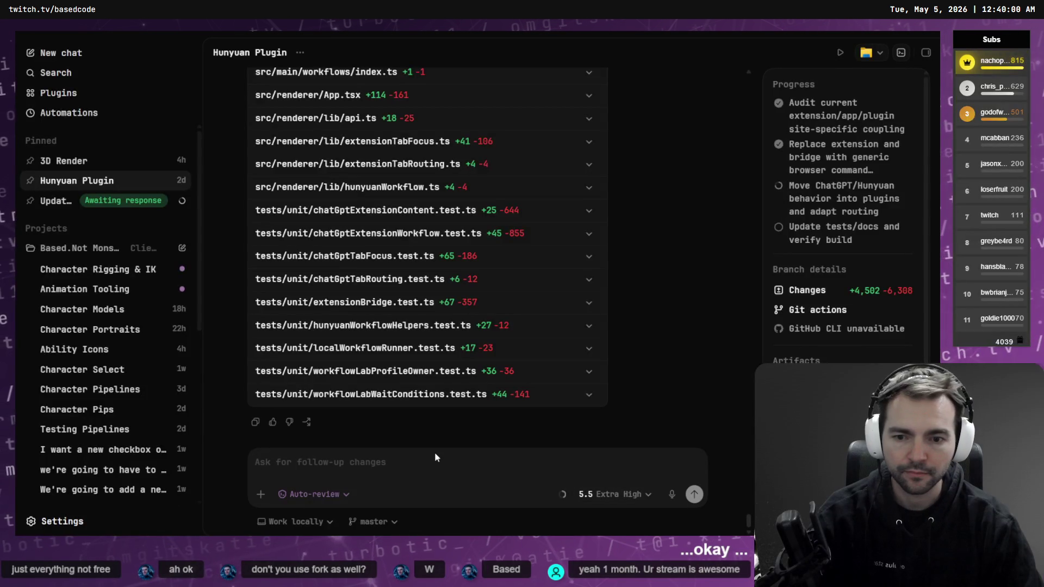
- Dictate and type "after these changes, I've noticed that the prompt text", fixing typos
{"action": "key", "text": "super+h"}
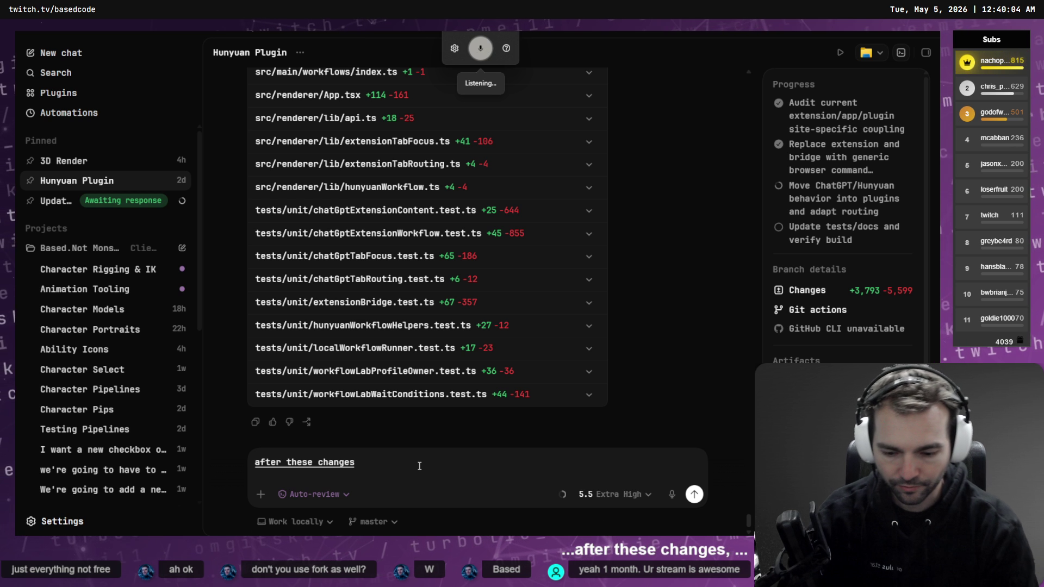
{"action": "type", "text": ", I've notvied"}
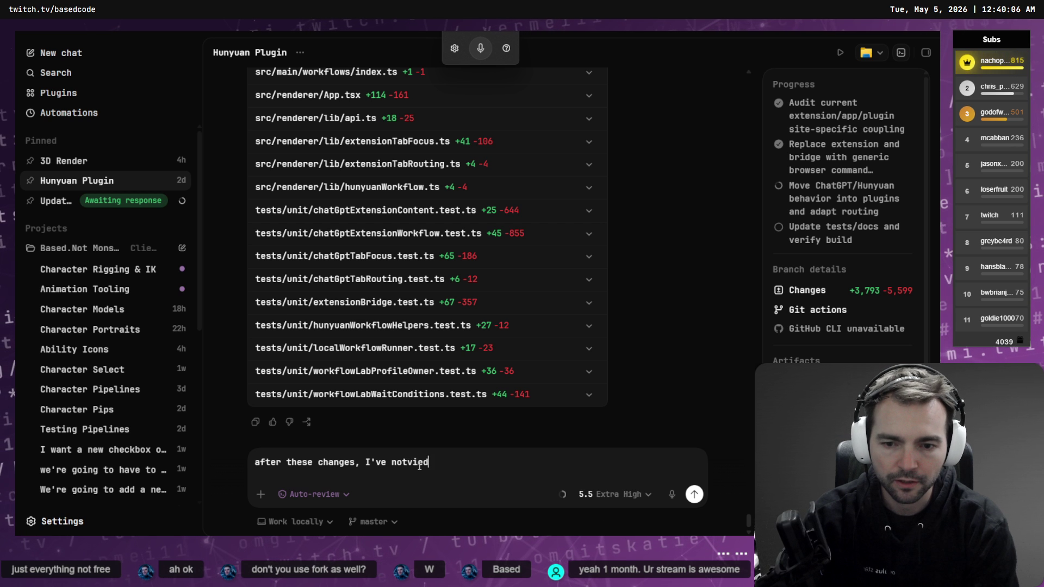
{"action": "key", "text": "ctrl+BackSpace"}
{"action": "type", "text": "noticed that"}
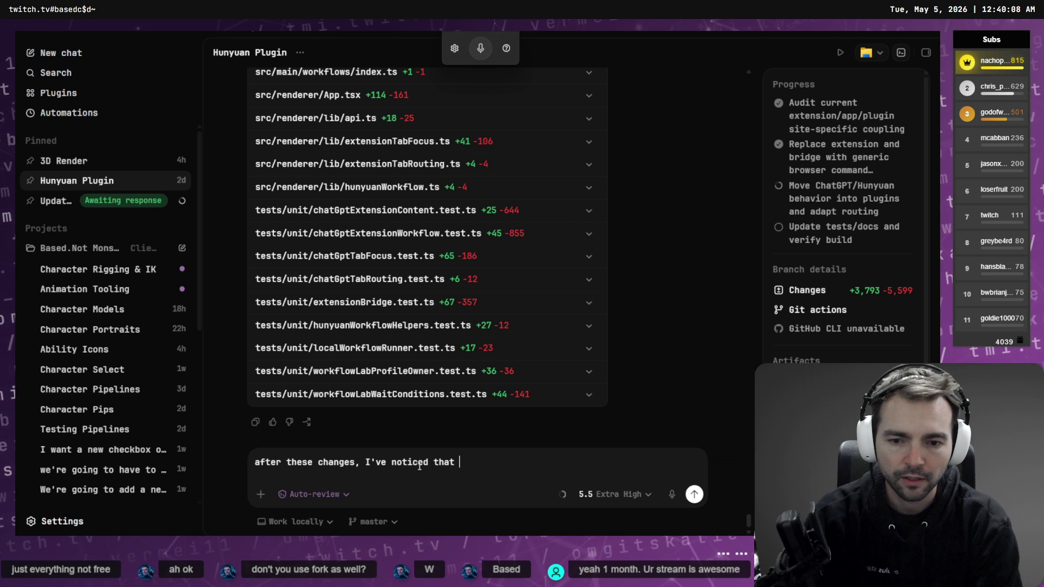
{"action": "type", "text": " thex"}
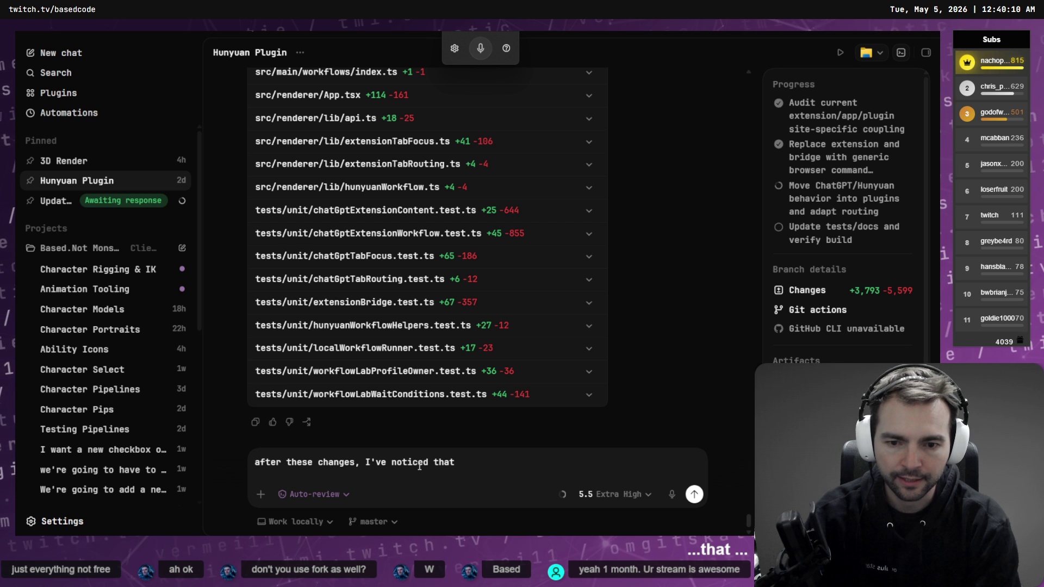
{"action": "key", "text": "BackSpace"}
{"action": "key", "text": "BackSpace"}
{"action": "key", "text": "BackSpace"}
{"action": "type", "text": "he pro"}
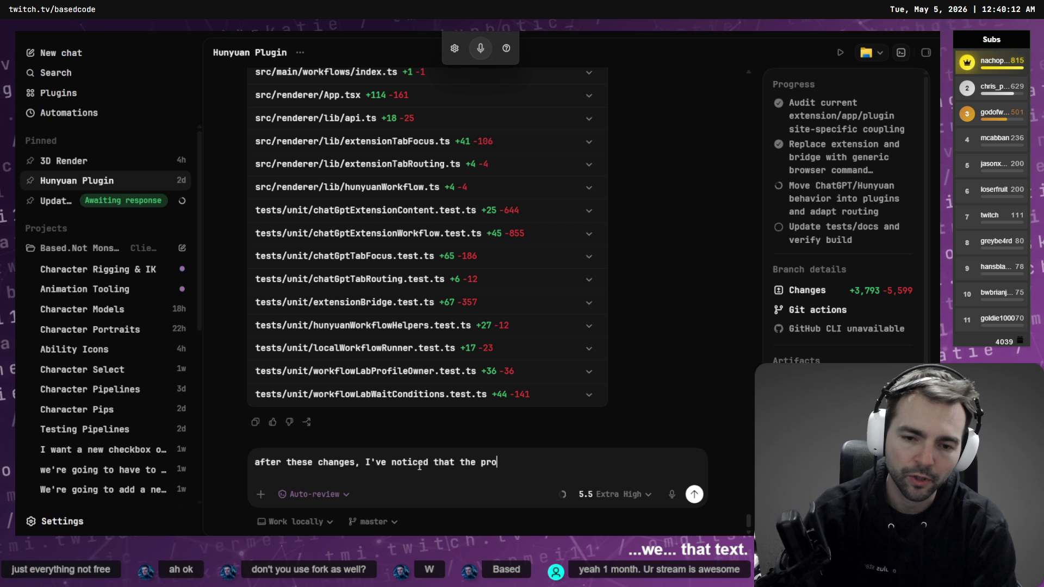
{"action": "type", "text": "mpt text"}
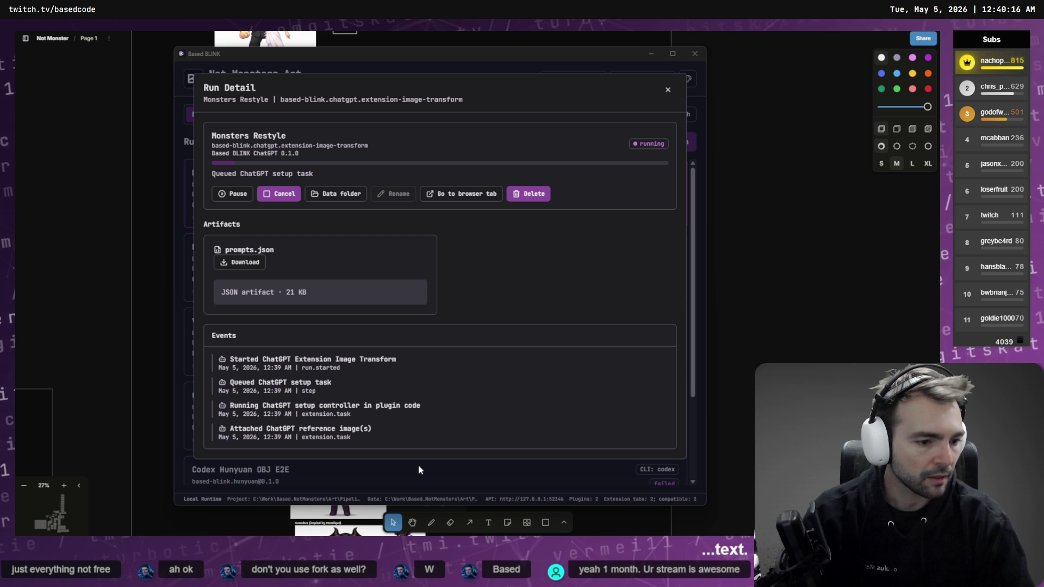
- Reposition and widen the Based BLINK window to view the Runs list, then minimize it
{"action": "left_click", "coordinate": [327, 55]}
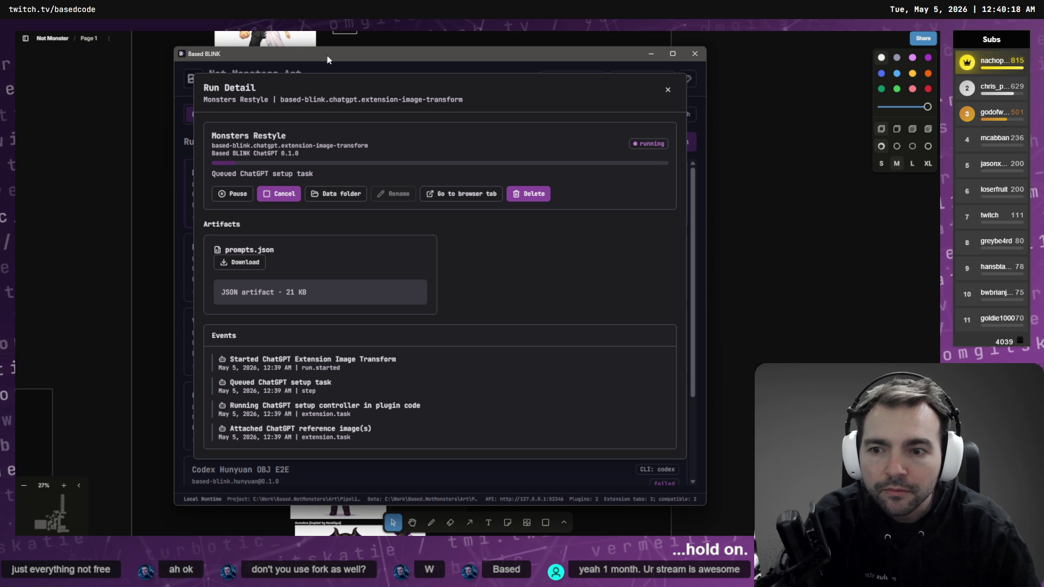
{"action": "mouse_move", "coordinate": [327, 59]}
{"action": "left_mouse_down"}
{"action": "mouse_move", "coordinate": [222, 141]}
{"action": "mouse_move", "coordinate": [0, 180]}
{"action": "left_mouse_up"}
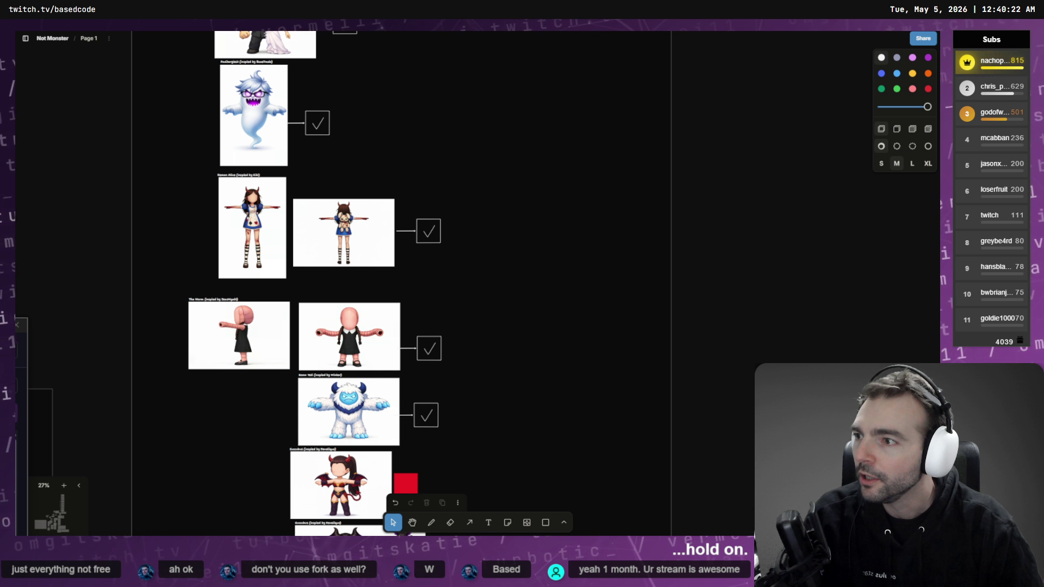
{"action": "left_click_drag", "start_coordinate": [0, 305], "coordinate": [459, 300]}
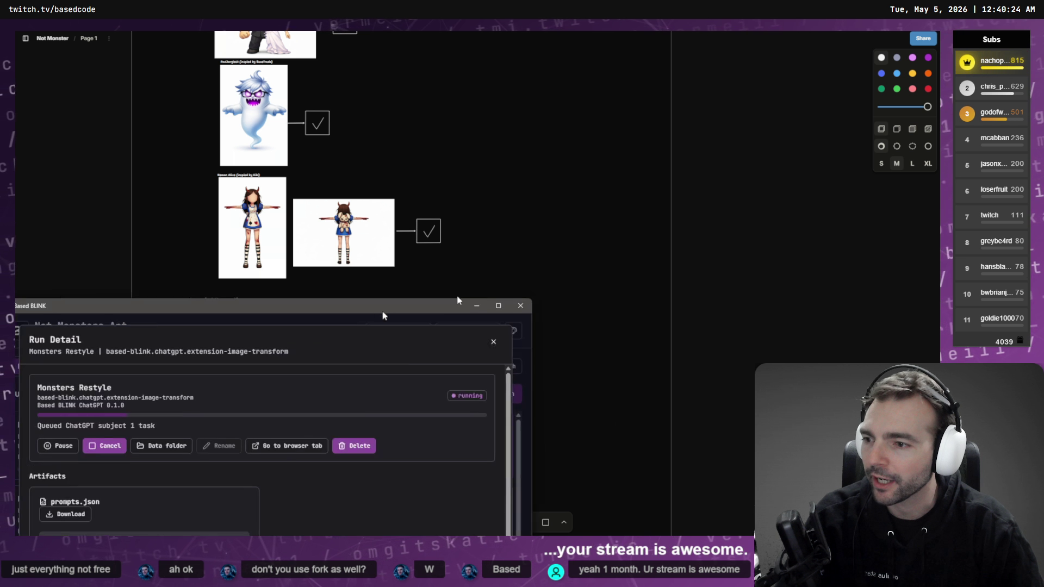
{"action": "mouse_move", "coordinate": [384, 315]}
{"action": "left_mouse_down"}
{"action": "mouse_move", "coordinate": [643, 40]}
{"action": "mouse_move", "coordinate": [562, 61]}
{"action": "mouse_move", "coordinate": [536, 109]}
{"action": "mouse_move", "coordinate": [541, 77]}
{"action": "left_mouse_up"}
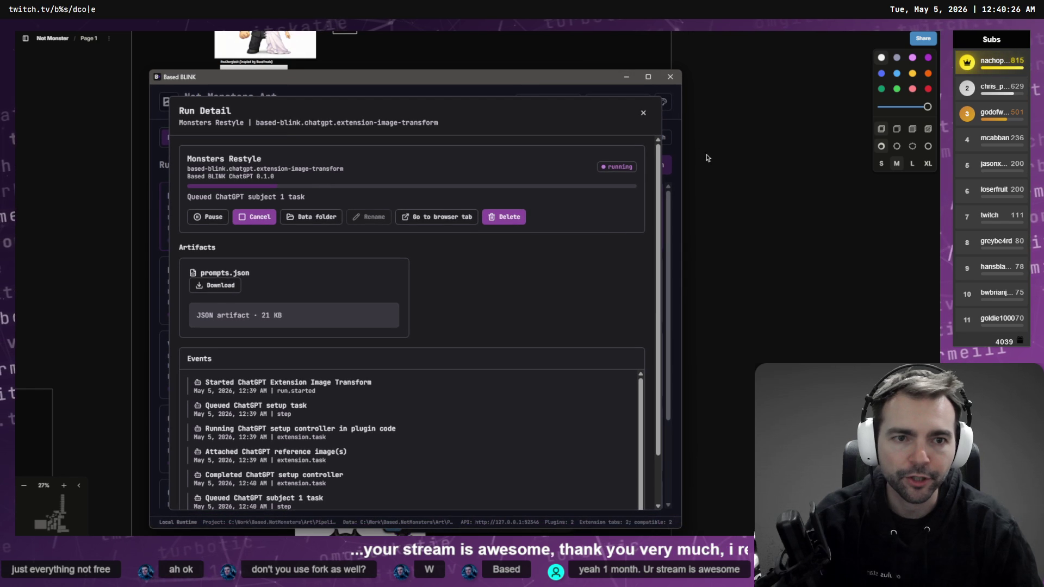
{"action": "left_click_drag", "start_coordinate": [683, 168], "coordinate": [818, 160]}
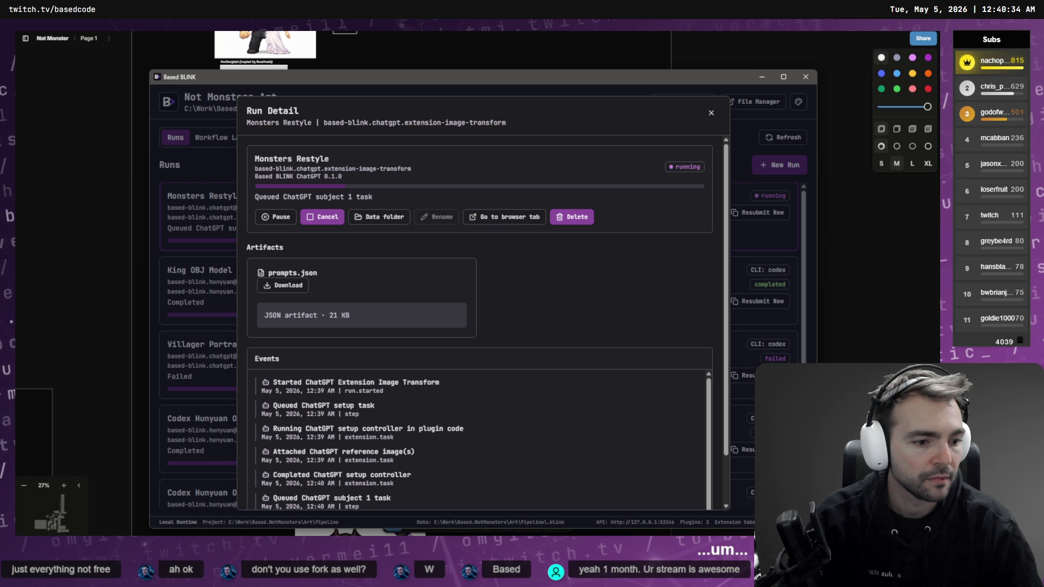
{"action": "left_click", "coordinate": [762, 77]}
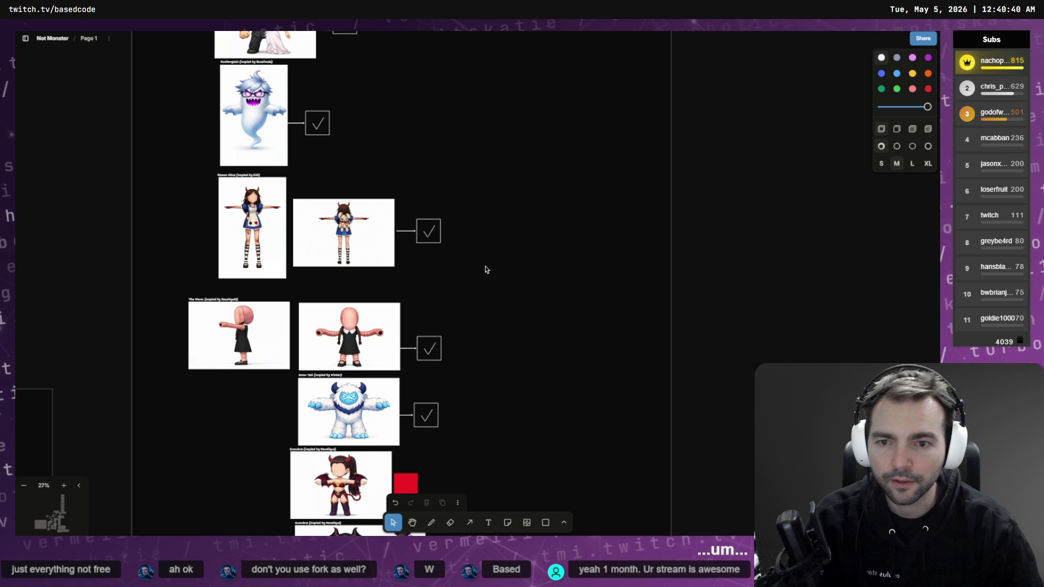
{"action": "scroll", "coordinate": [484, 270], "scroll_direction": "left", "scroll_amount": 3}
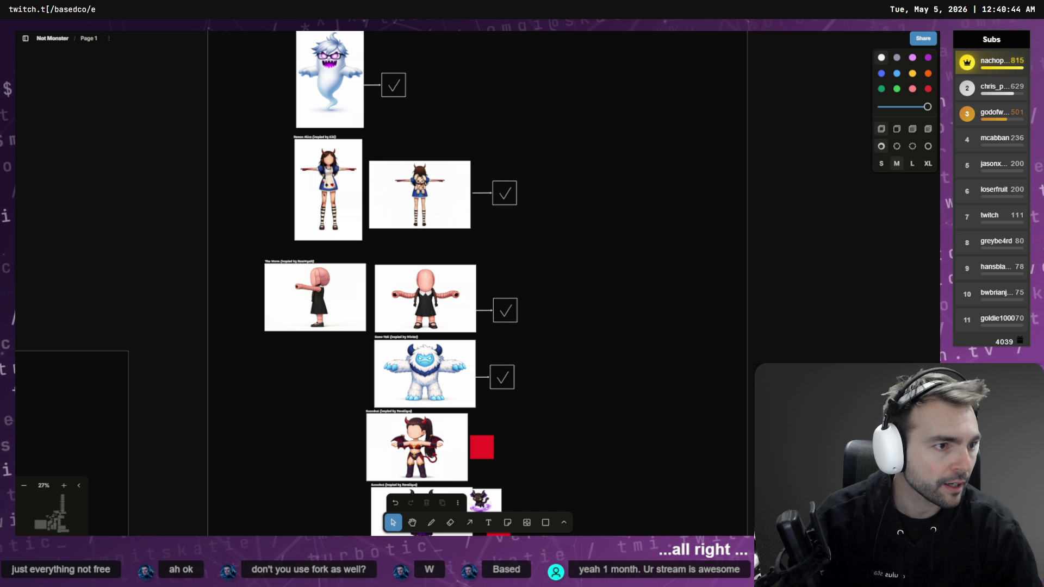
{"action": "key", "text": "alt+Tab"}
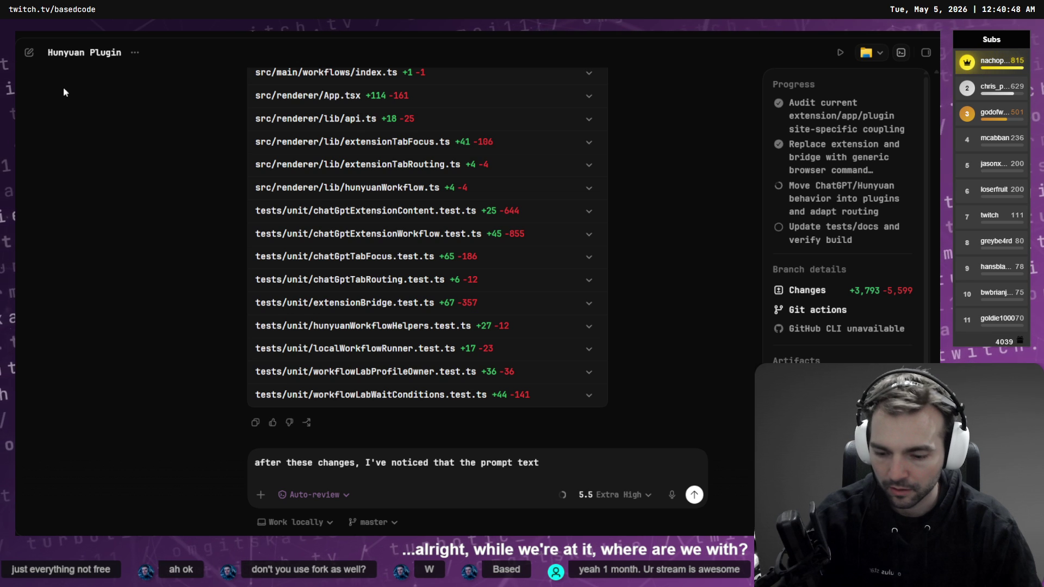
{"action": "key", "text": "ctrl+b"}
{"action": "left_click", "coordinate": [56, 201]}
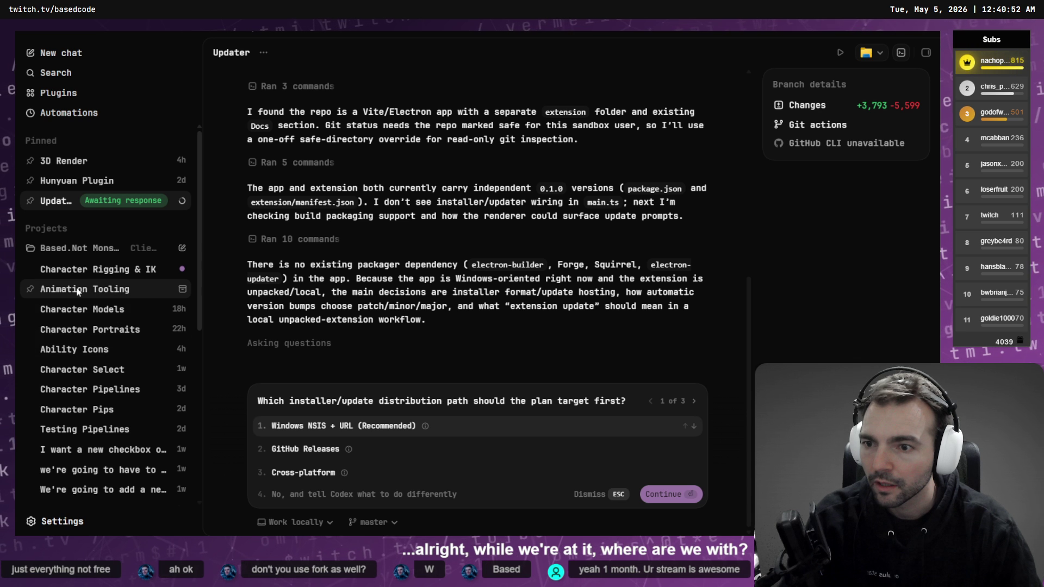
{"action": "left_click", "coordinate": [91, 296]}
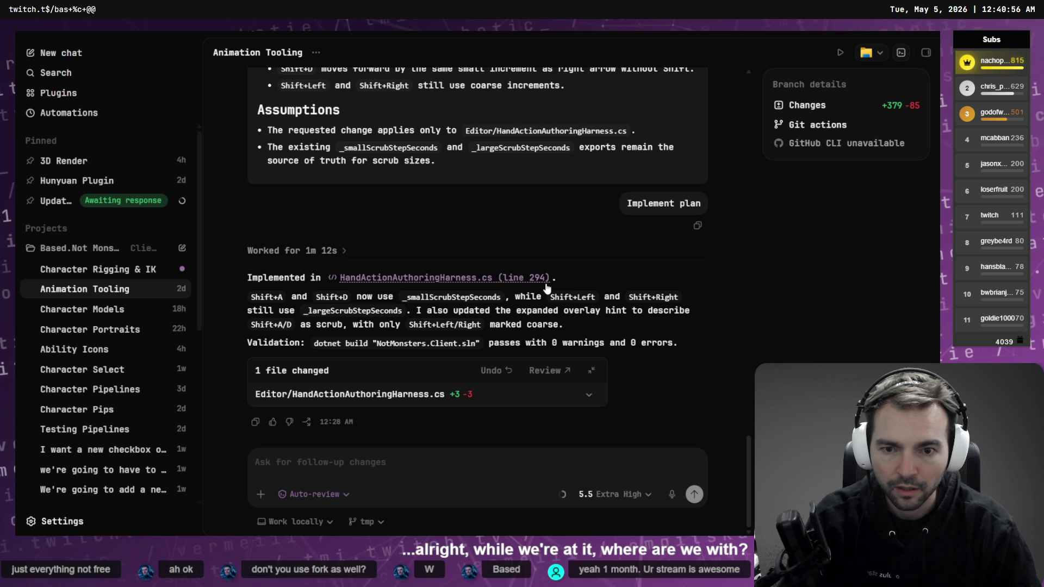
{"action": "left_click", "coordinate": [111, 276]}
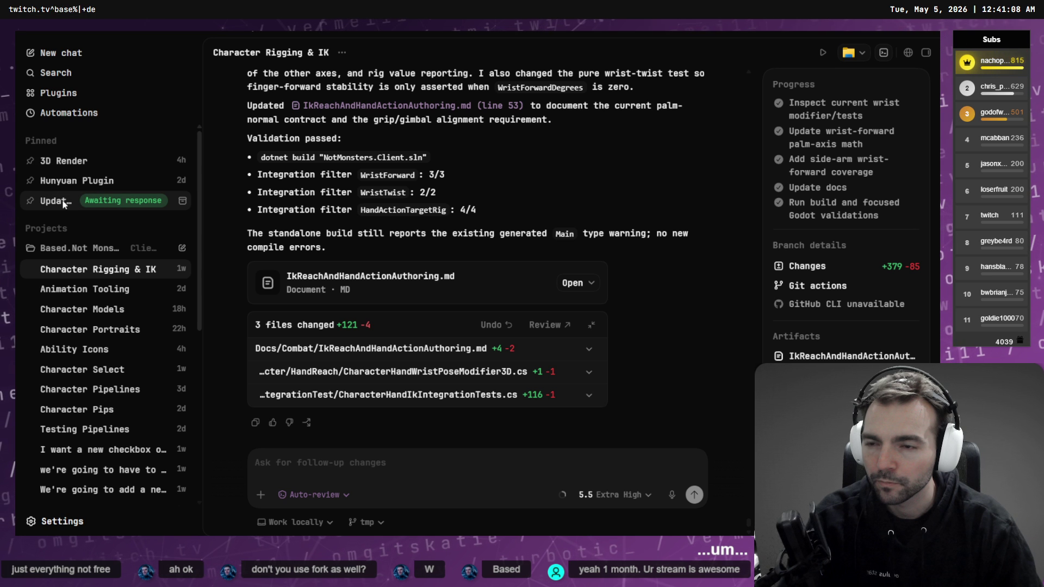
{"action": "mouse_move", "coordinate": [424, 27]}
{"action": "left_mouse_down"}
{"action": "mouse_move", "coordinate": [537, 267]}
{"action": "mouse_move", "coordinate": [438, 168]}
{"action": "left_mouse_up"}
{"action": "left_click", "coordinate": [639, 155]}
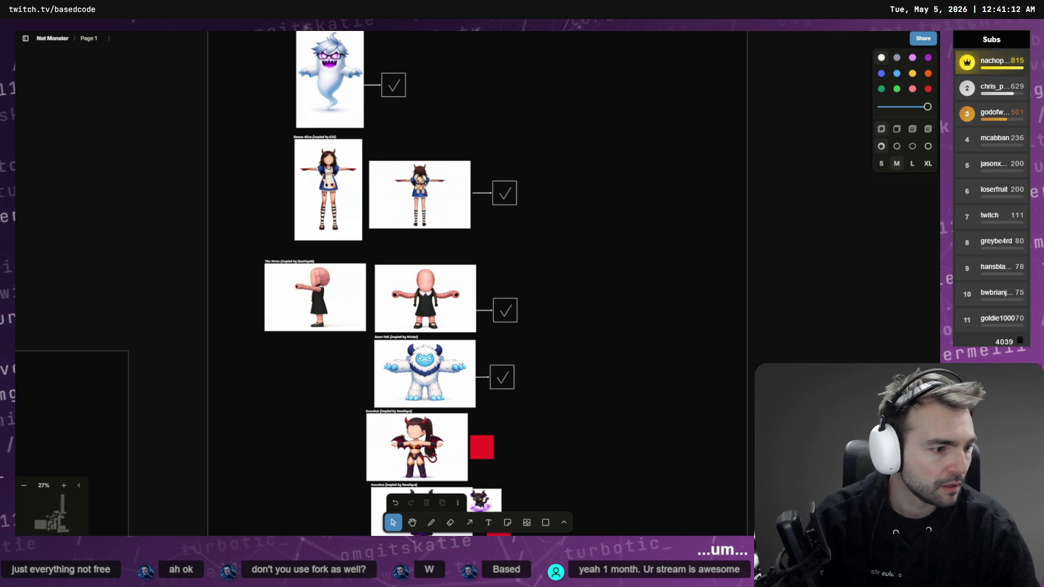
{"action": "key", "text": "alt+Tab"}
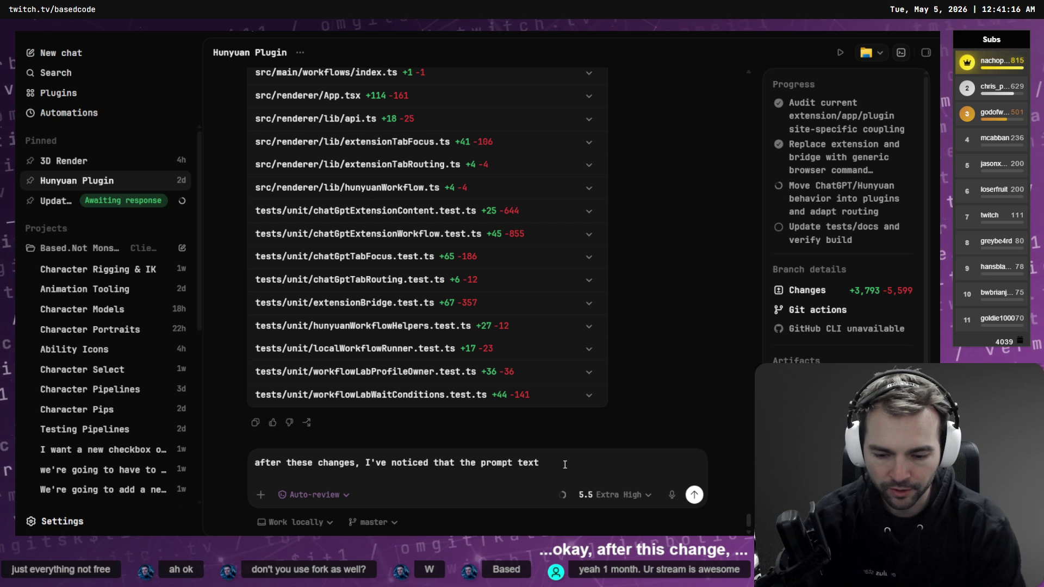
- Continue the Hunyuan Plugin draft with 'not longer finds it's way thoguh to the browser in'
{"action": "type", "text": "not longer finds it's w"}
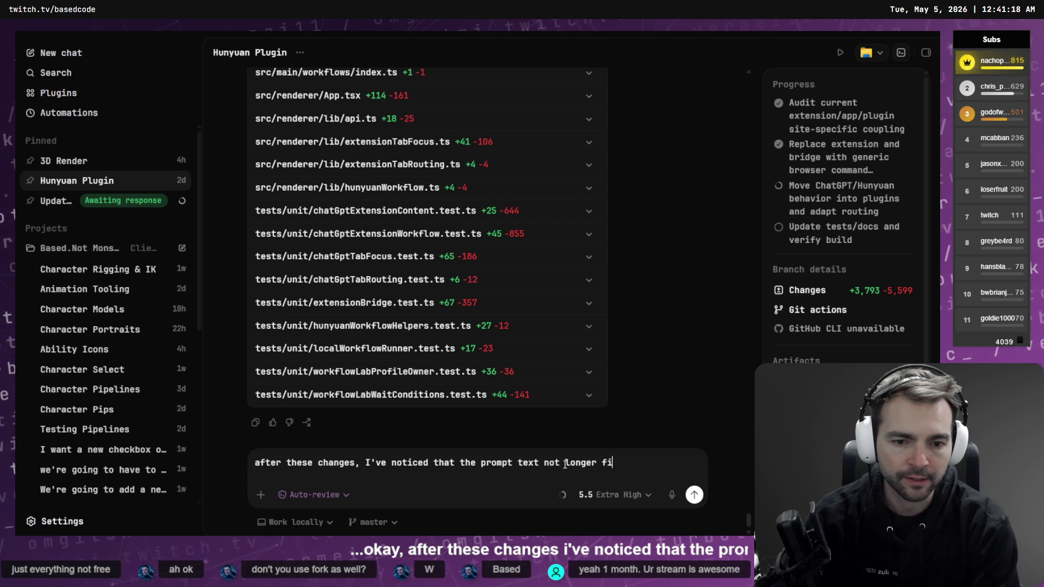
{"action": "type", "text": "ay thoguh to hte"}
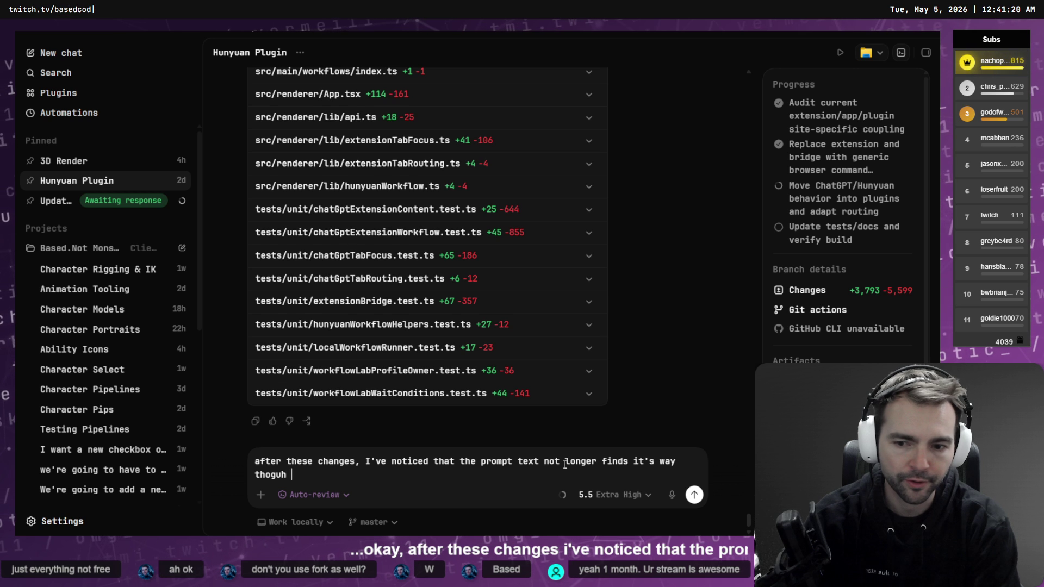
{"action": "key", "text": "BackSpace"}
{"action": "key", "text": "BackSpace"}
{"action": "key", "text": "BackSpace"}
{"action": "type", "text": "the "}
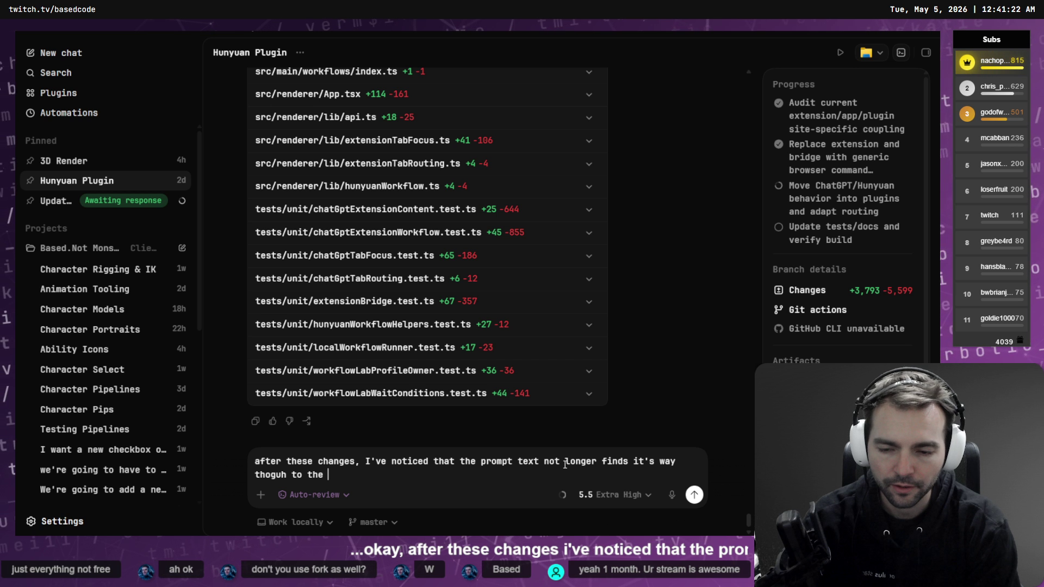
{"action": "type", "text": "browser in"}
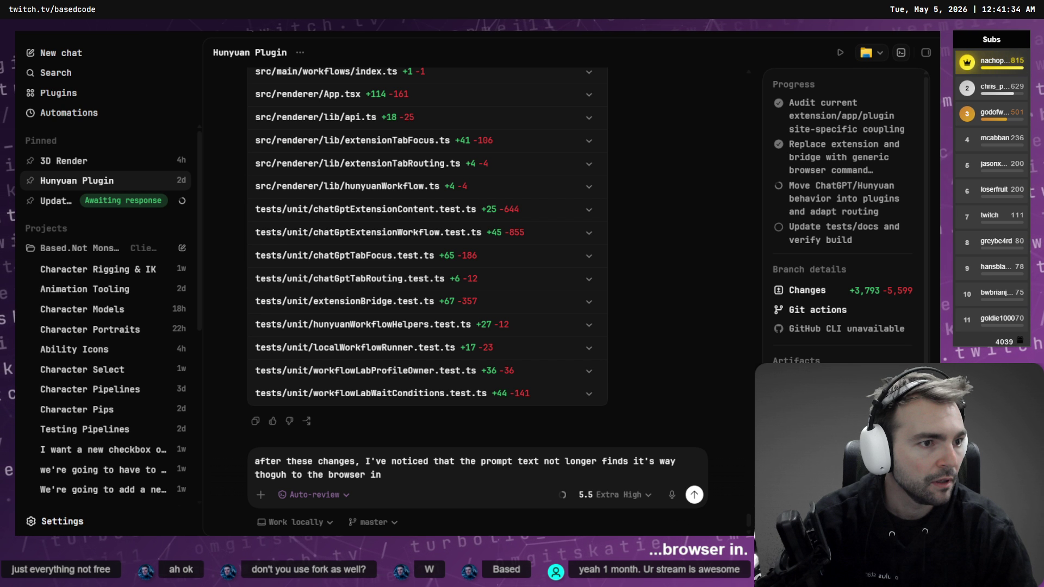
{"action": "key", "text": "alt+Tab"}
- Pause and cancel the Monsters Restyle run, close its details, and return to Codex
{"action": "left_click", "coordinate": [272, 217]}
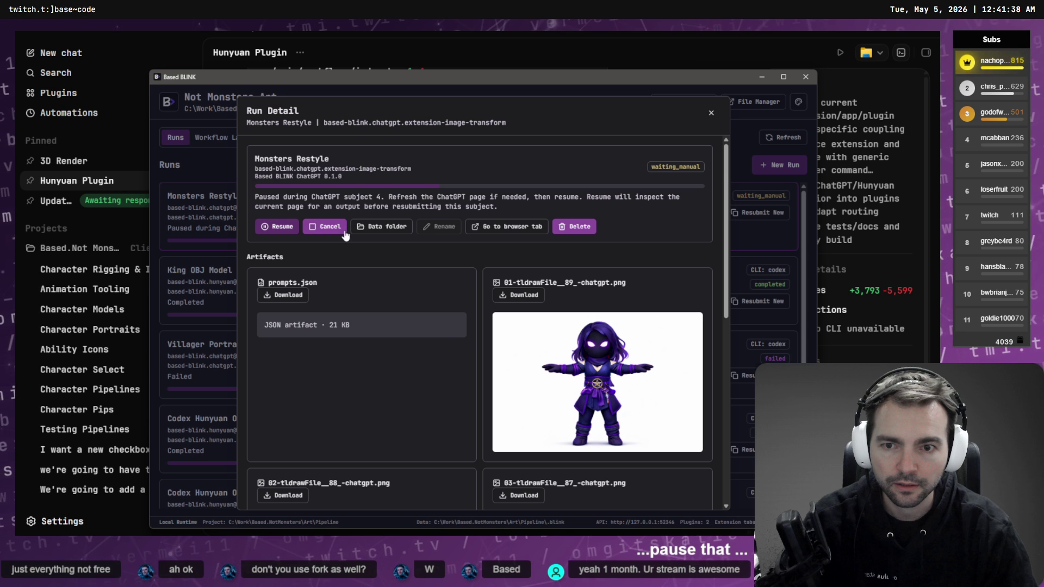
{"action": "left_click", "coordinate": [325, 231]}
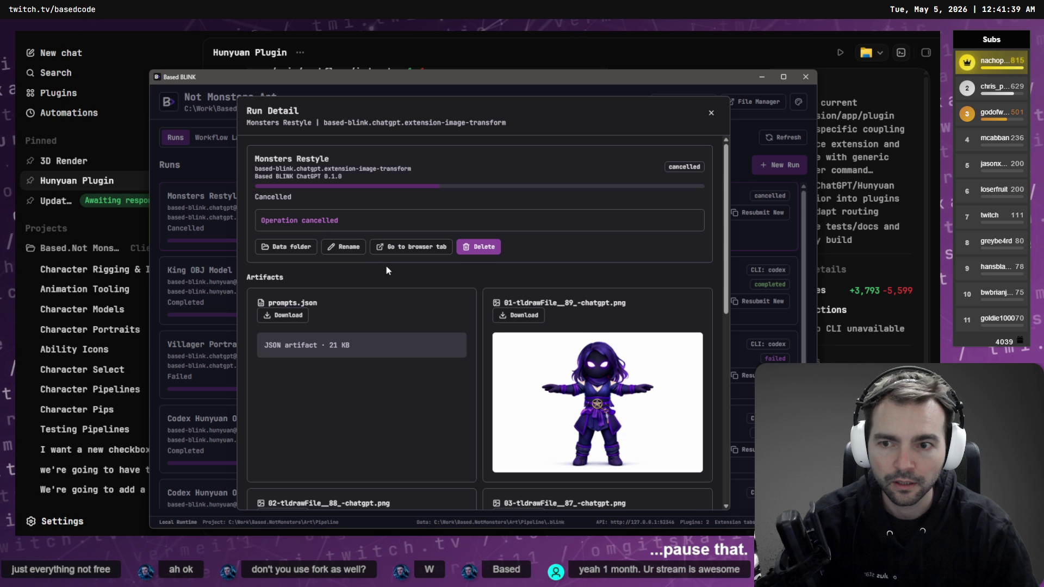
{"action": "left_click", "coordinate": [711, 112]}
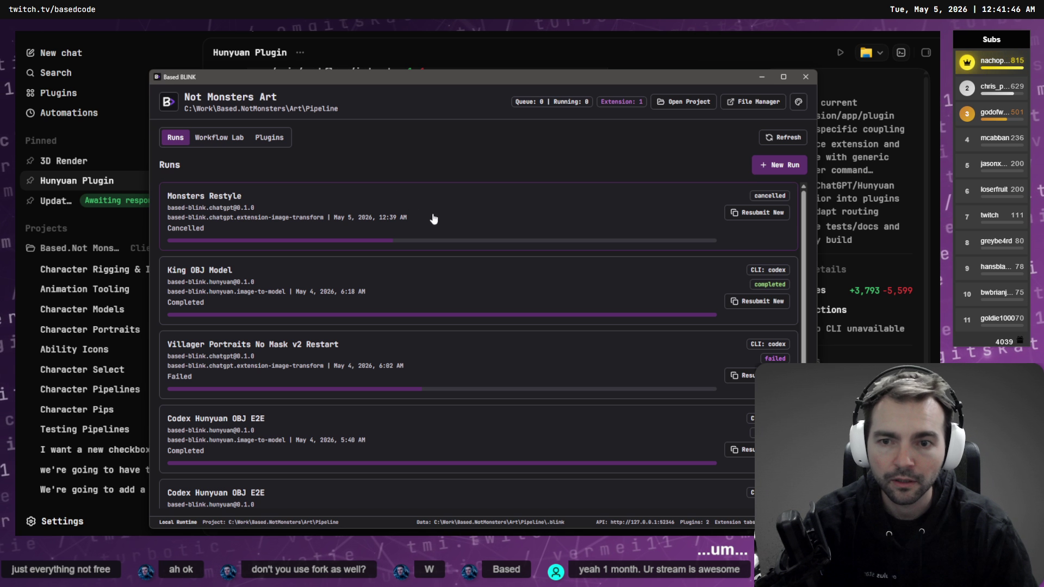
{"action": "key", "text": "alt+Tab"}
- Replace the misspelled 'thoguh' with 'through' in the Hunyuan Plugin draft
{"action": "left_click", "coordinate": [431, 475]}
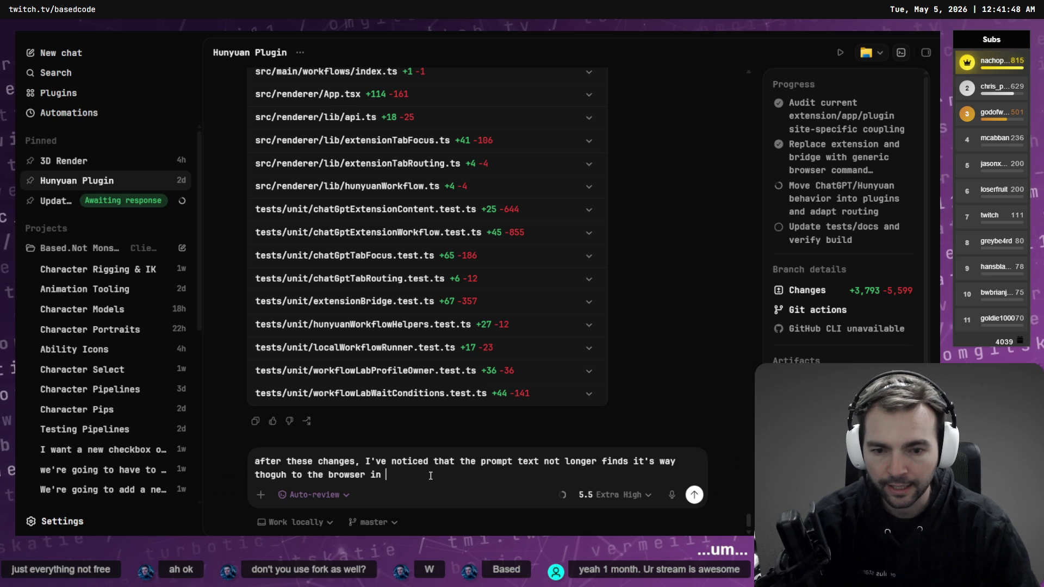
{"action": "key", "text": "Home"}
{"action": "key", "text": "ctrl+shift+Right"}
{"action": "type", "text": "through"}
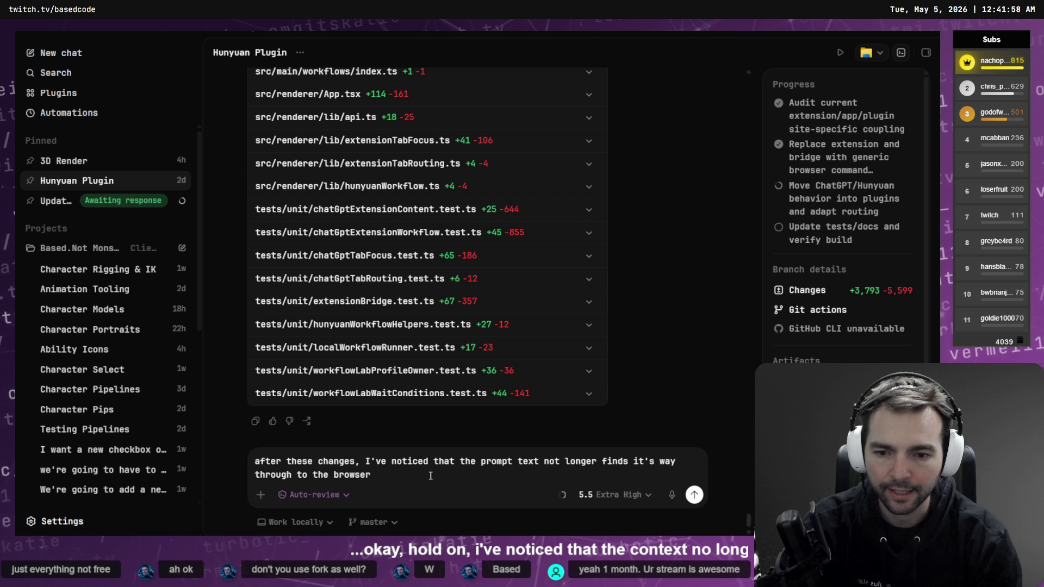
{"action": "key", "text": "alt+Tab"}
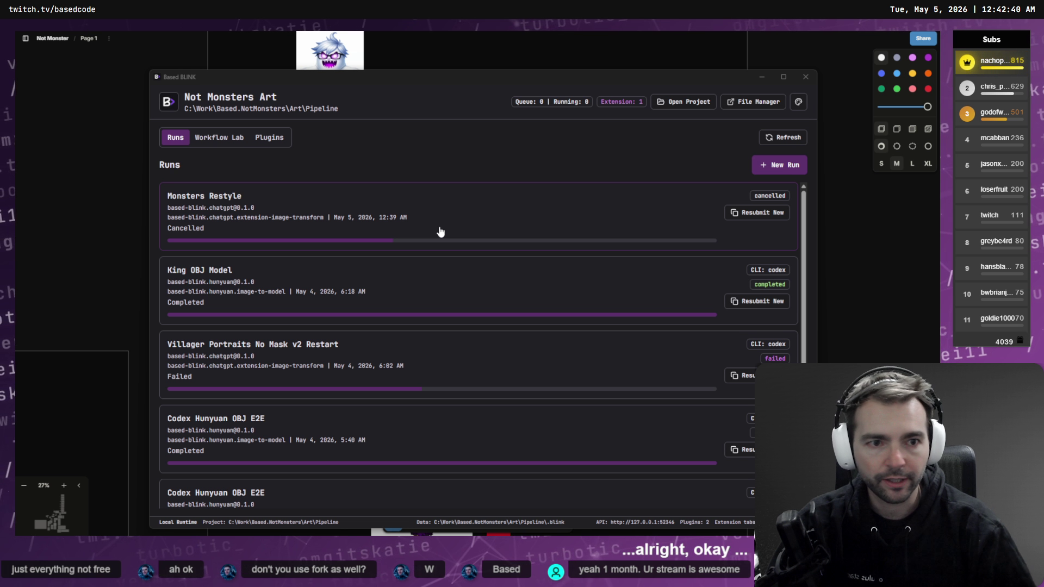
- Minimize Based BLINK, maximize Codex and open the Character Rigging & IK conversation
{"action": "left_click", "coordinate": [857, 214]}
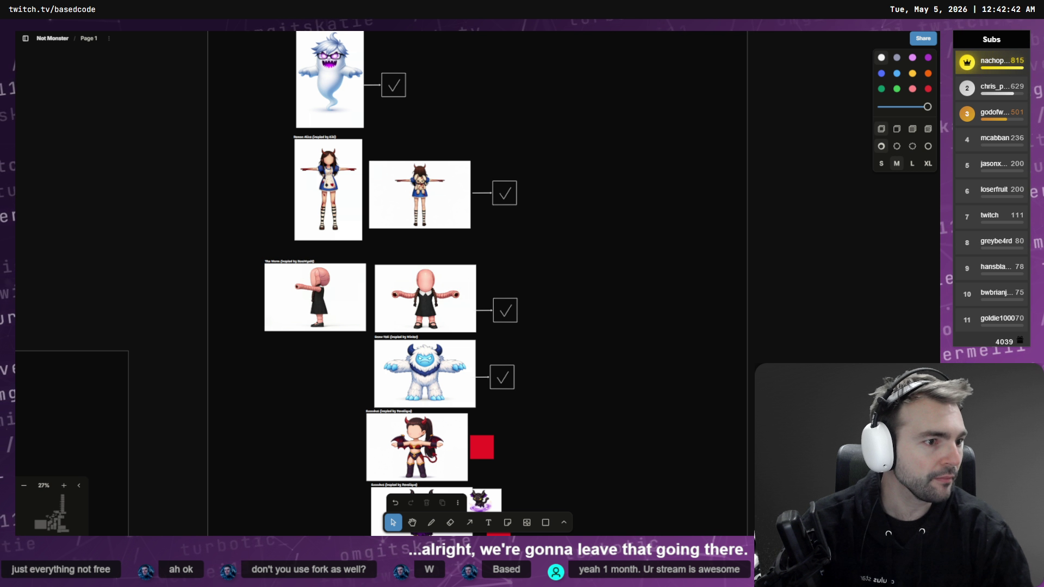
{"action": "key", "text": "alt+Tab"}
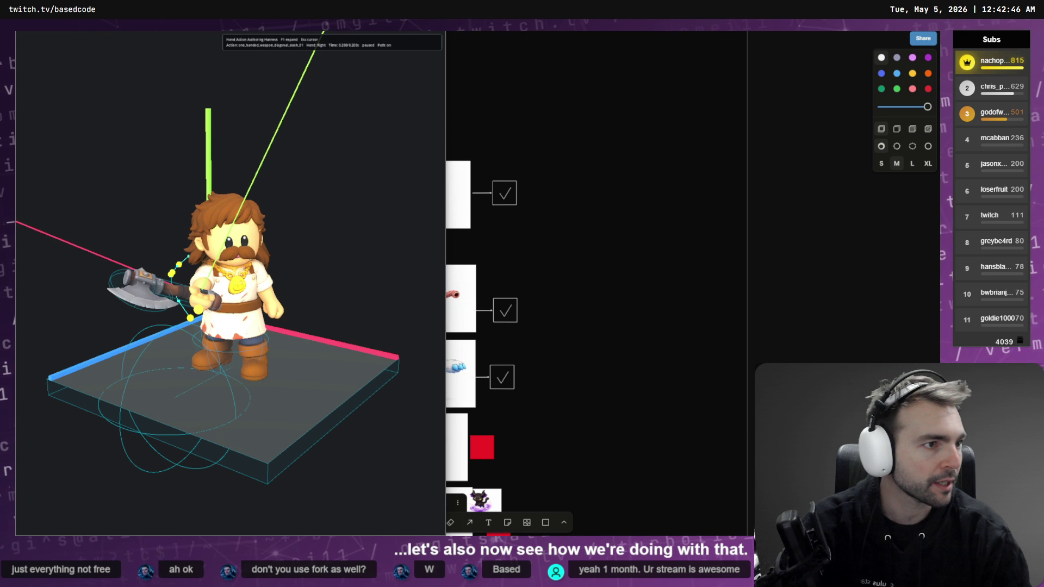
{"action": "key", "text": "alt+Tab"}
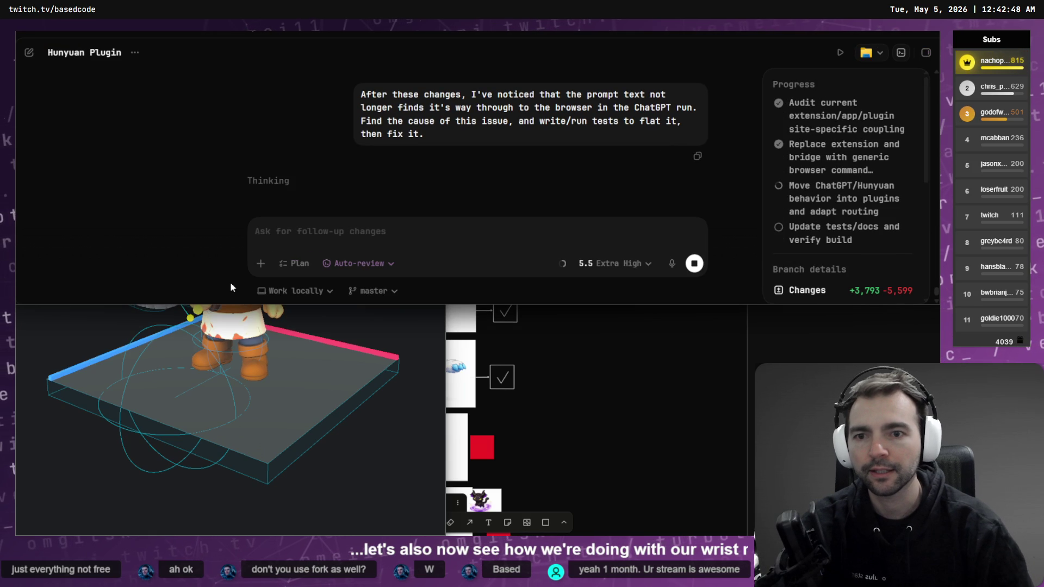
{"action": "key", "text": "super+Up"}
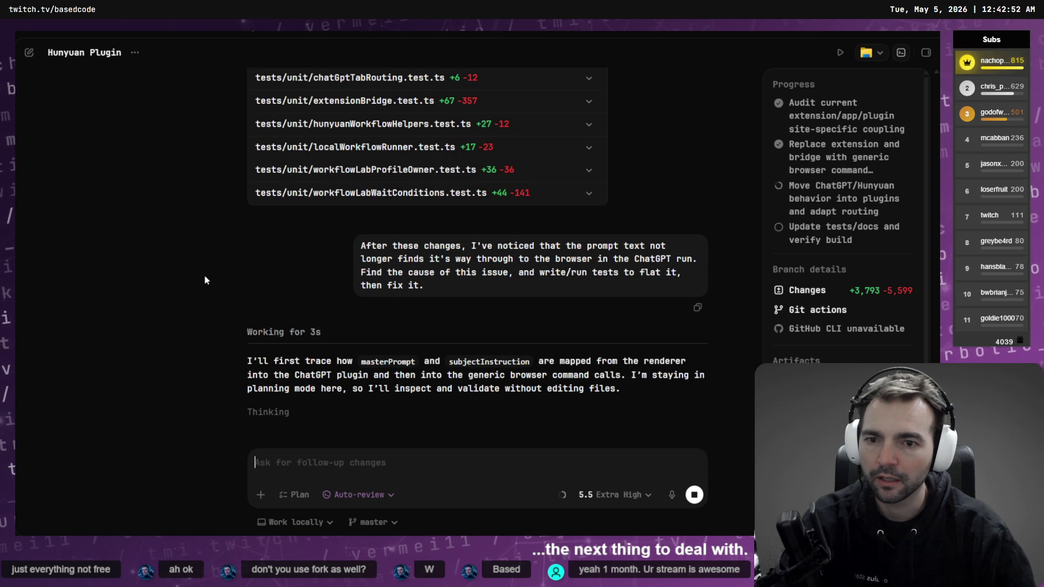
{"action": "key", "text": "ctrl+b"}
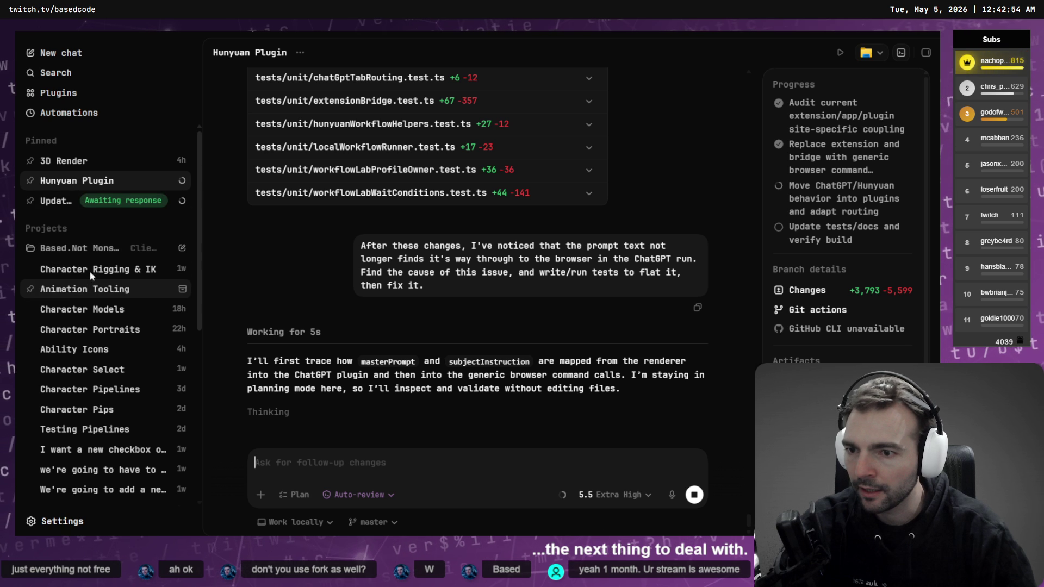
{"action": "left_click", "coordinate": [89, 271]}
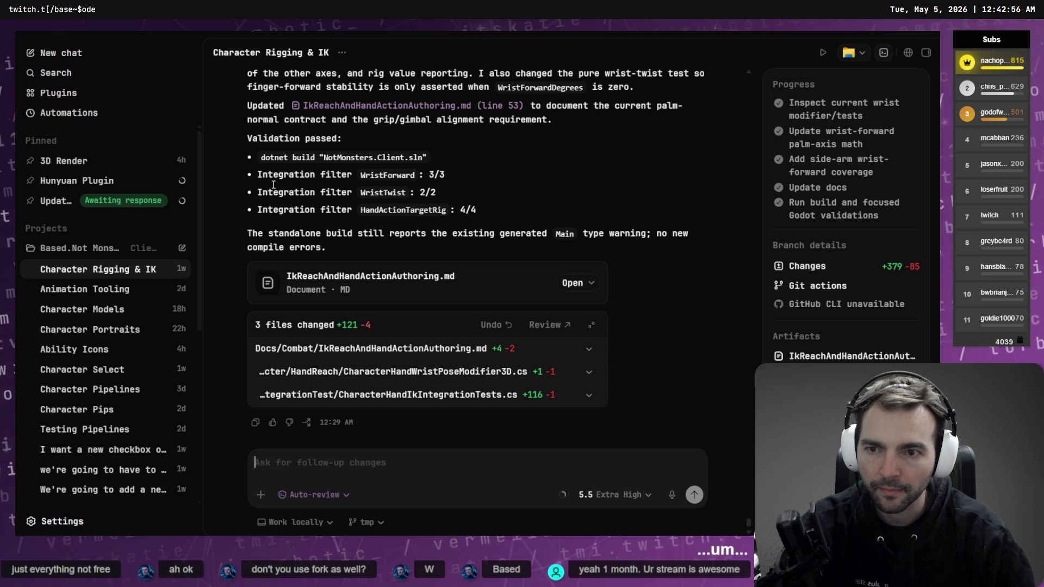
- Scroll up through the wrist-forward fix summary in the Character Rigging & IK chat
{"action": "scroll", "coordinate": [305, 187], "scroll_direction": "up", "scroll_amount": 3}
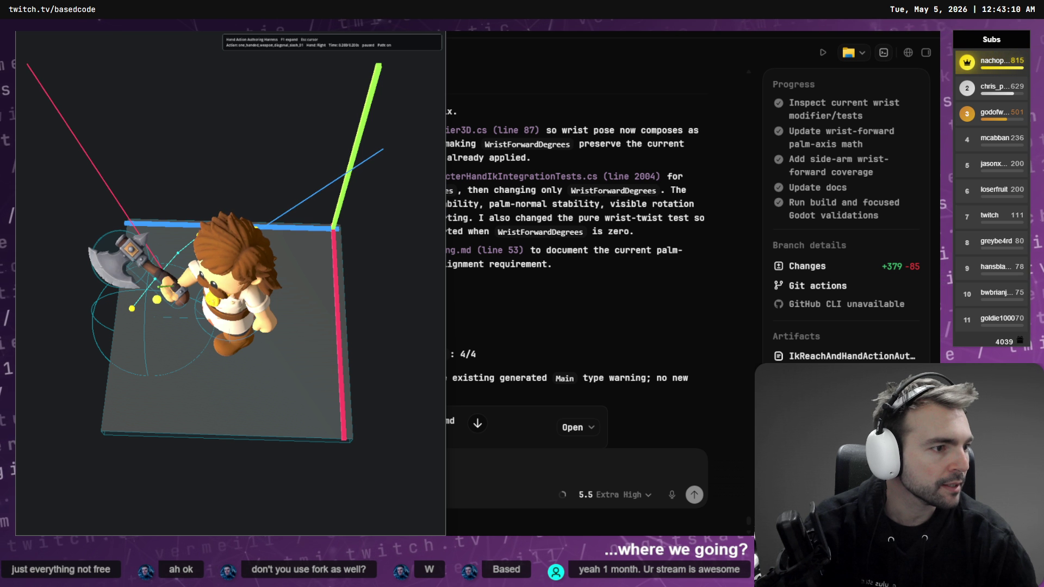
- Preview the slash's start and end poses in the harness, then rebuild and relaunch with F5
{"action": "key", "text": "alt+Tab"}
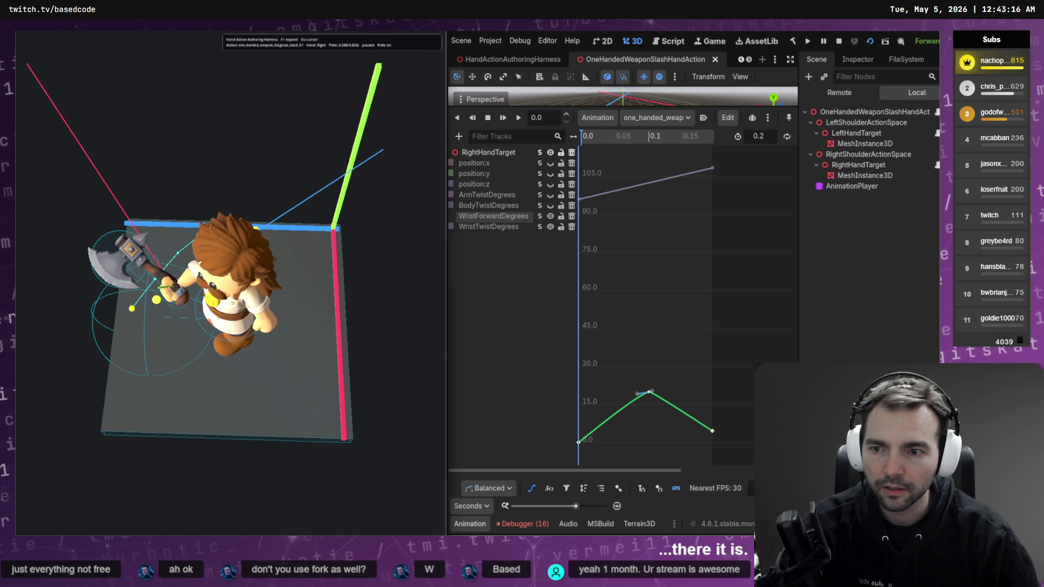
{"action": "key", "text": "Left"}
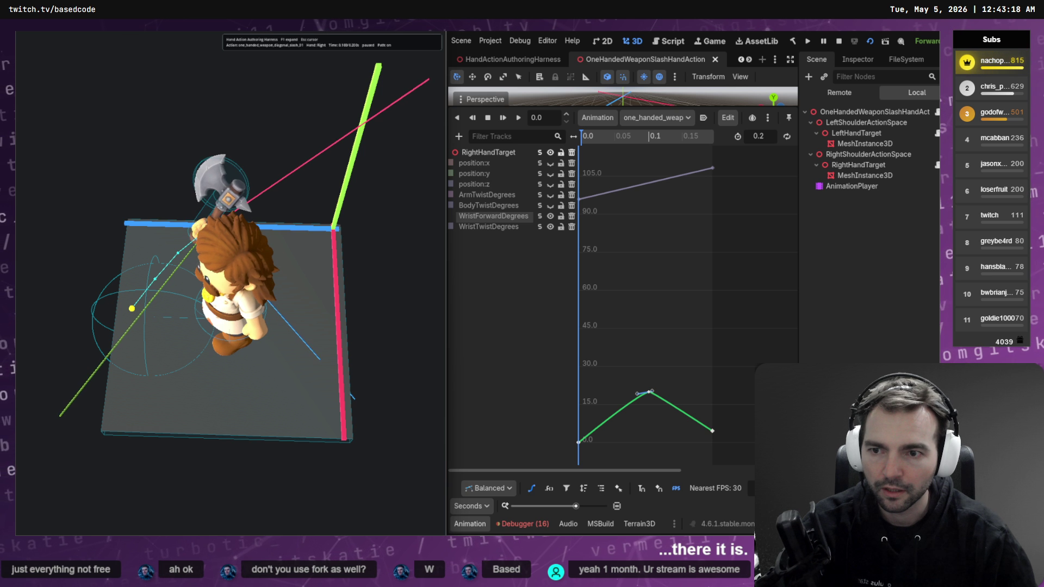
{"action": "key", "text": "space"}
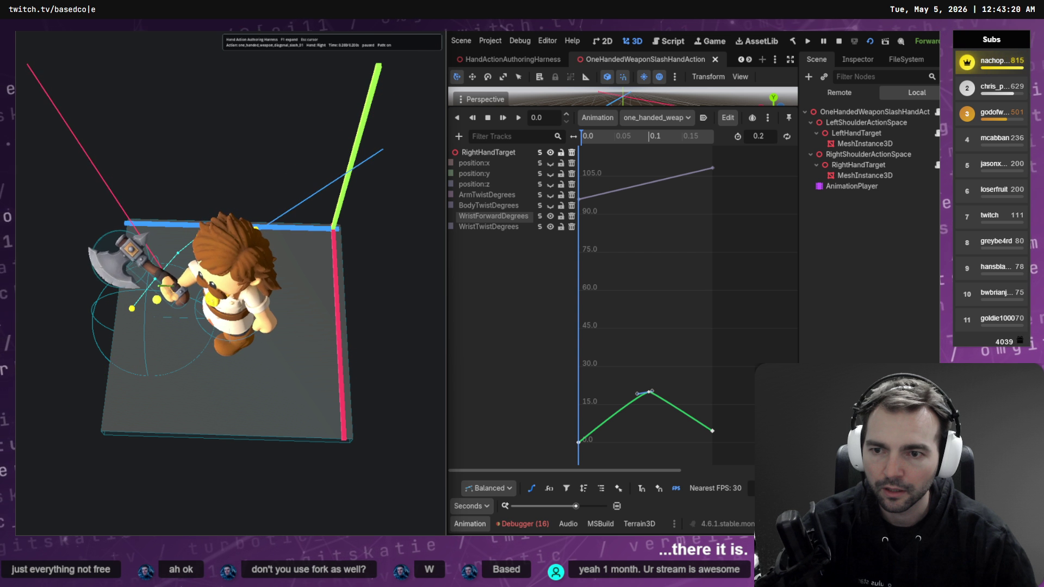
{"action": "key", "text": "Left"}
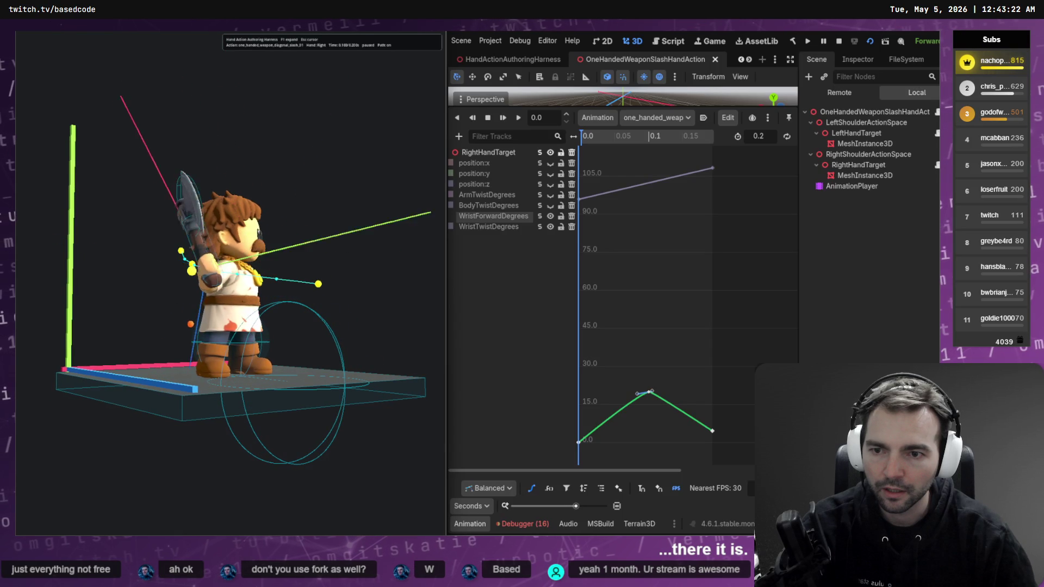
{"action": "key", "text": "space"}
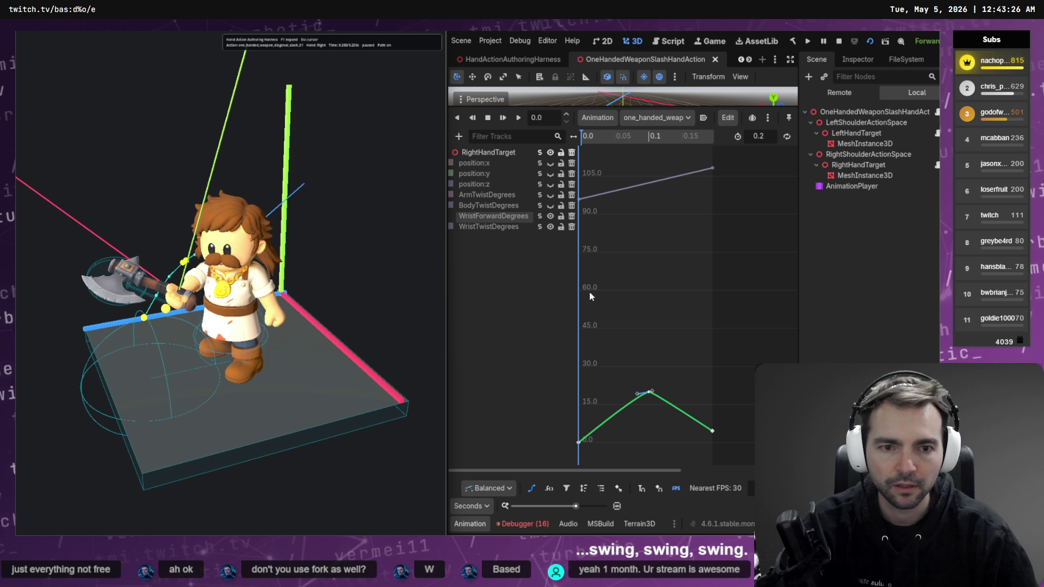
{"action": "left_click_drag", "start_coordinate": [703, 139], "coordinate": [712, 139]}
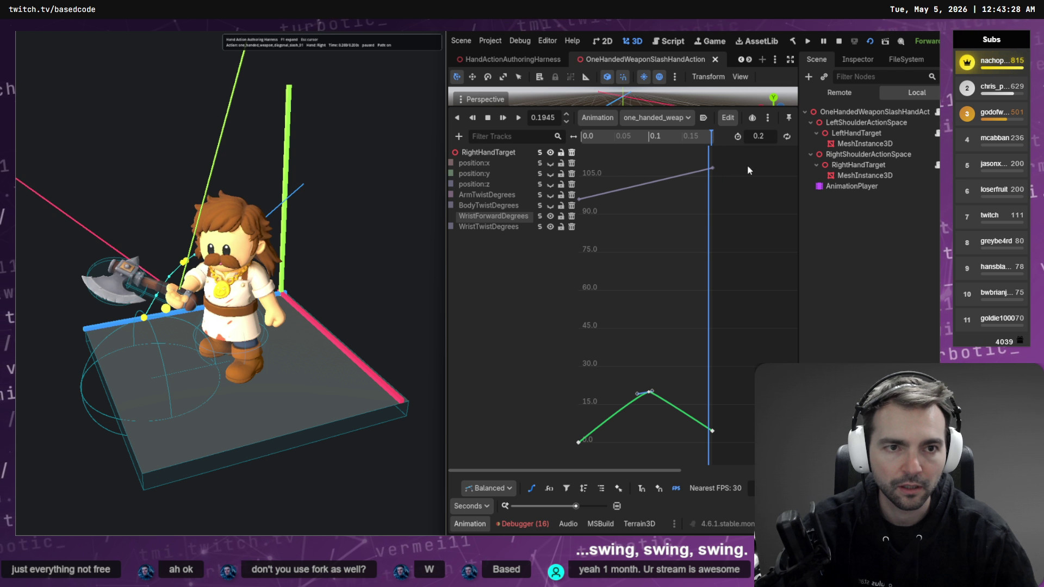
{"action": "key", "text": "alt+Tab"}
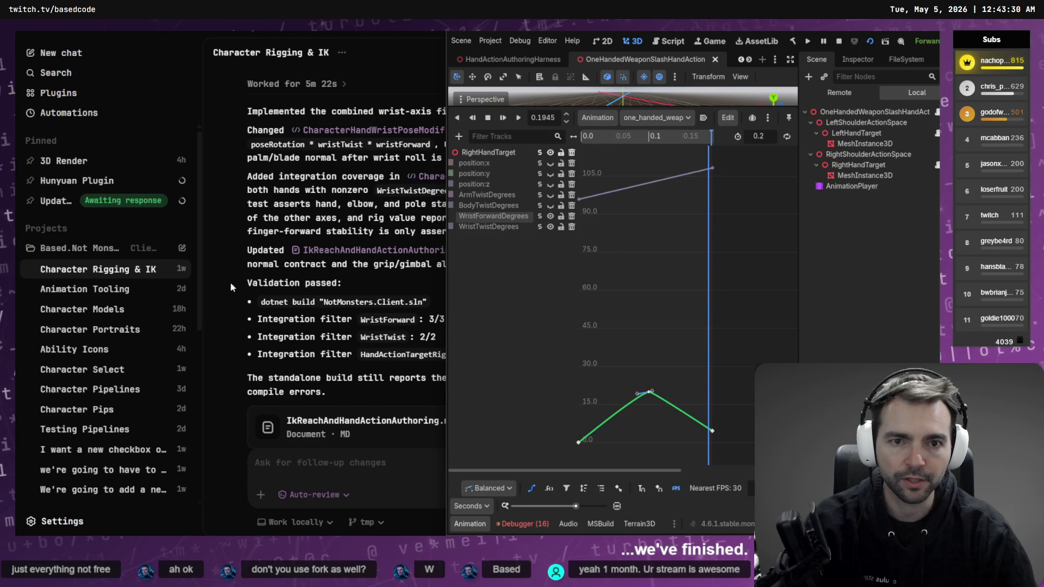
{"action": "key", "text": "F5"}
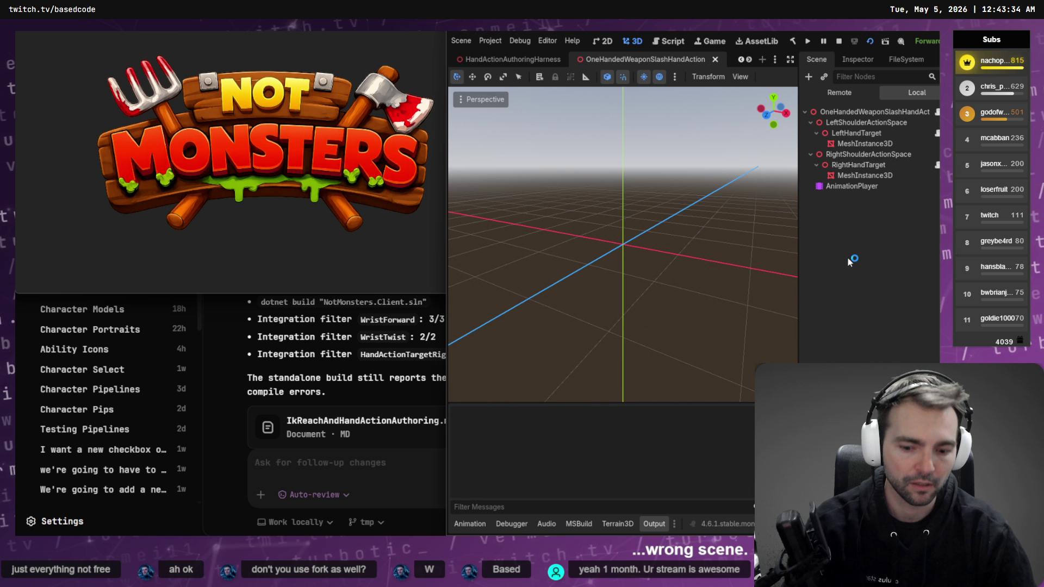
- Stop the game and rerun the rebuilt HandActionAuthoringHarness scene with F6
{"action": "key", "text": "F8"}
{"action": "left_click", "coordinate": [517, 58]}
{"action": "key", "text": "F6"}
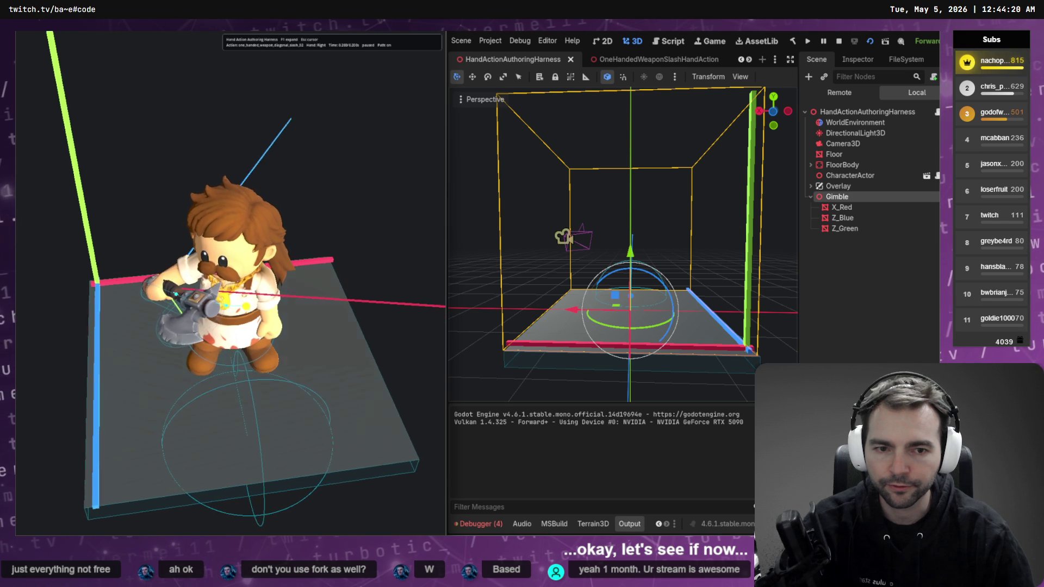
- Show the WristForwardDegrees Bezier curve of one_handed_weapon_diagonal_slash_02_right
{"action": "left_click", "coordinate": [672, 57]}
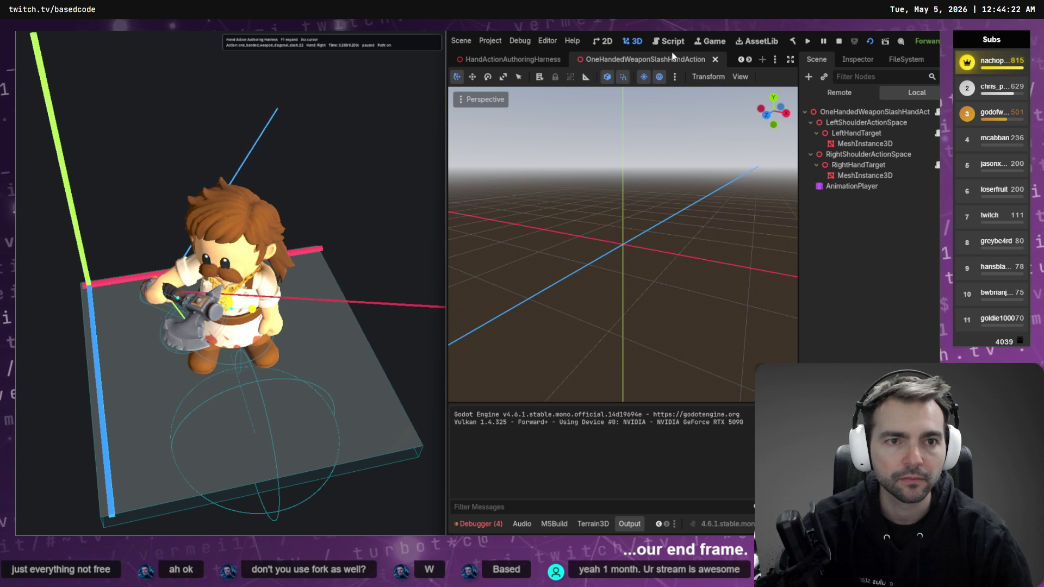
{"action": "left_click", "coordinate": [633, 59]}
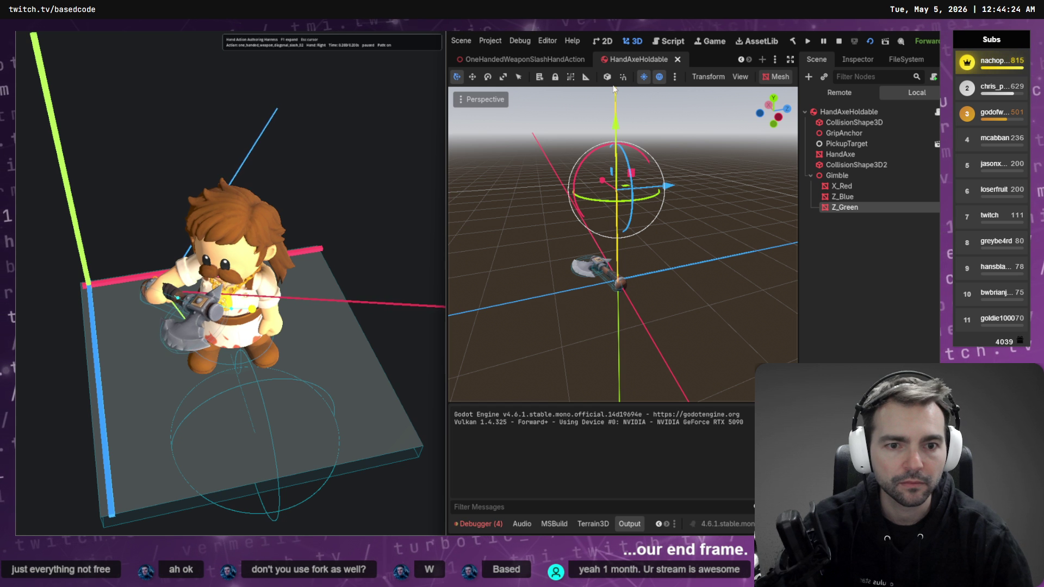
{"action": "left_click", "coordinate": [534, 57]}
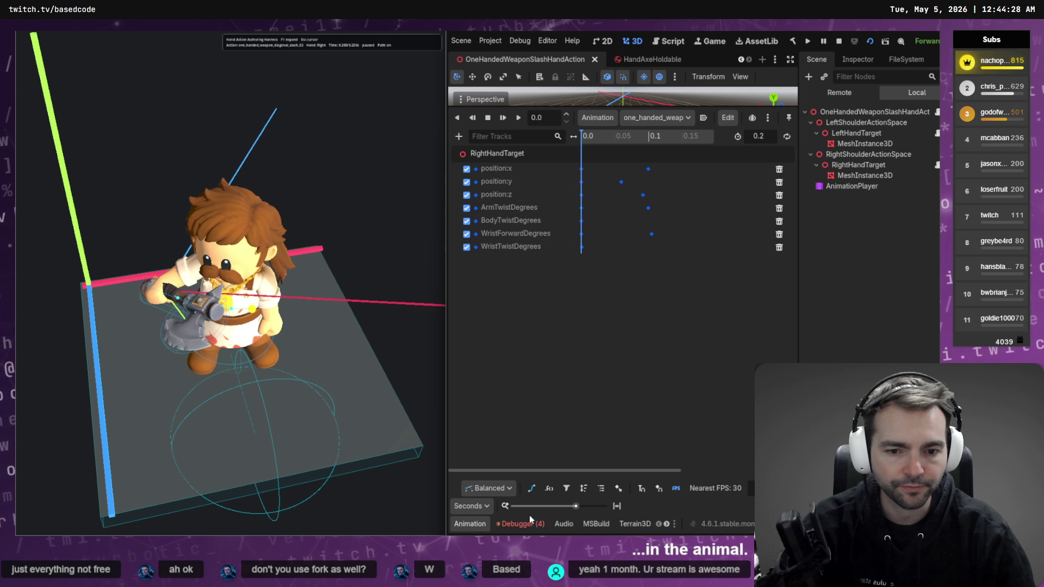
{"action": "left_click", "coordinate": [531, 488]}
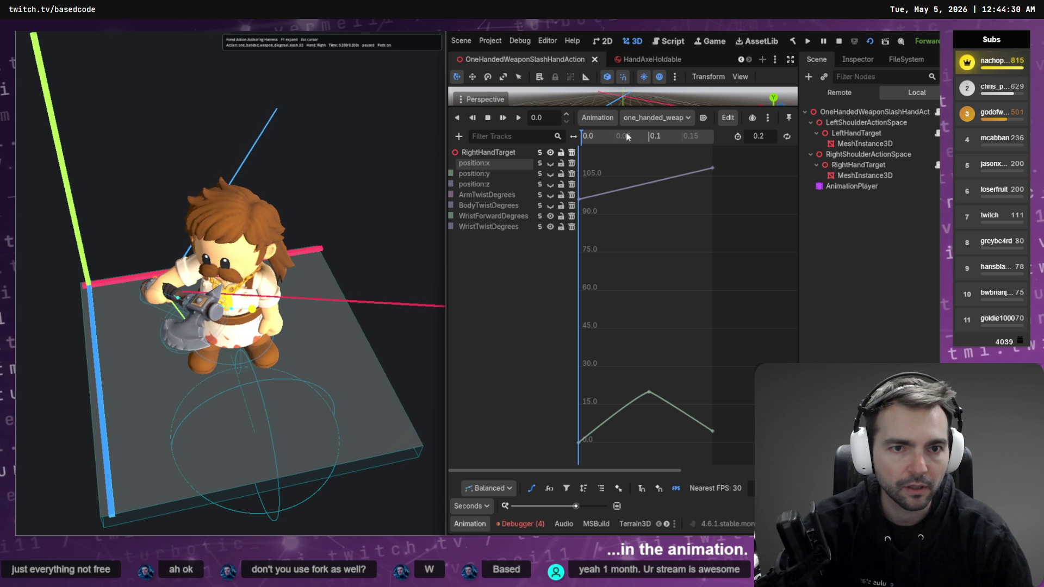
{"action": "left_click", "coordinate": [669, 118]}
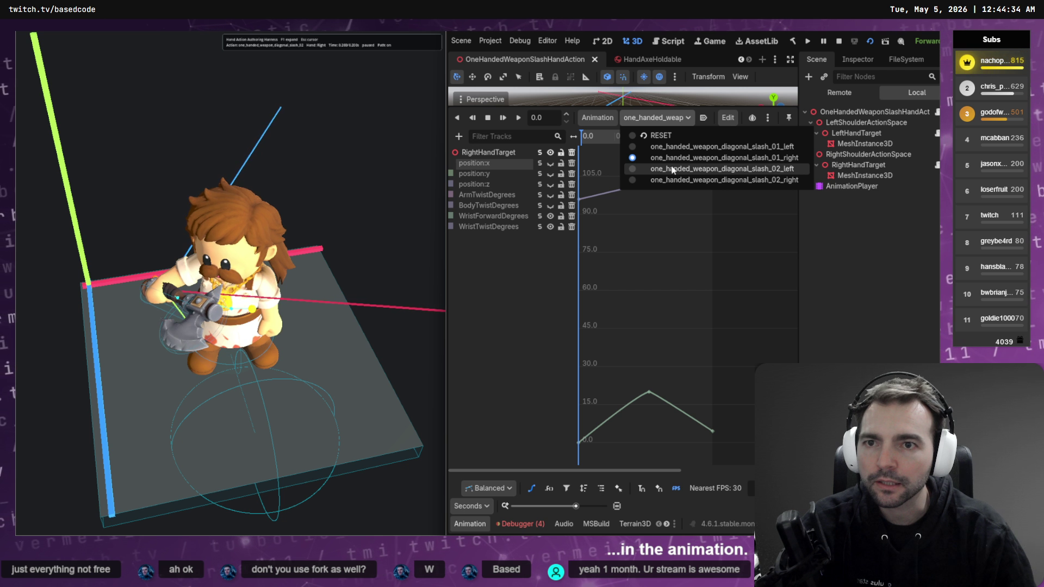
{"action": "left_click", "coordinate": [696, 179]}
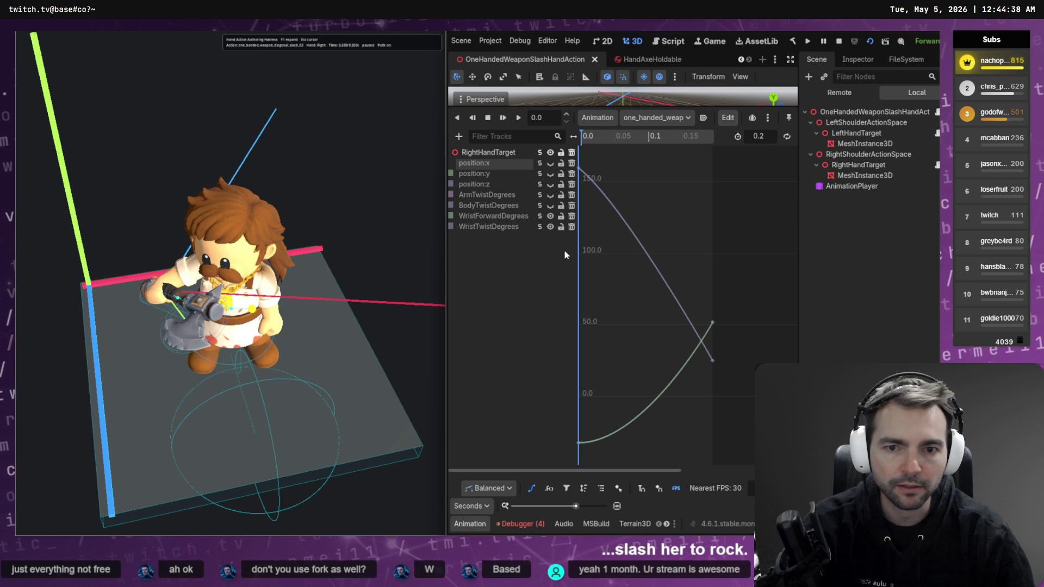
{"action": "left_click", "coordinate": [540, 218]}
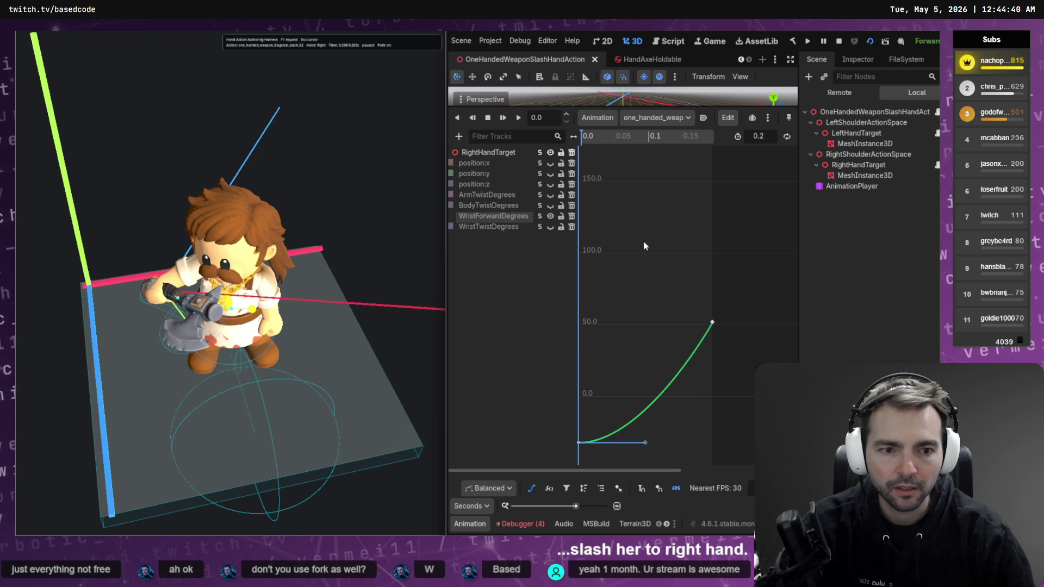
- Try raising the end key to about 114 and 156, then restore 51.708 and save
{"action": "left_click_drag", "start_coordinate": [658, 288], "coordinate": [740, 370]}
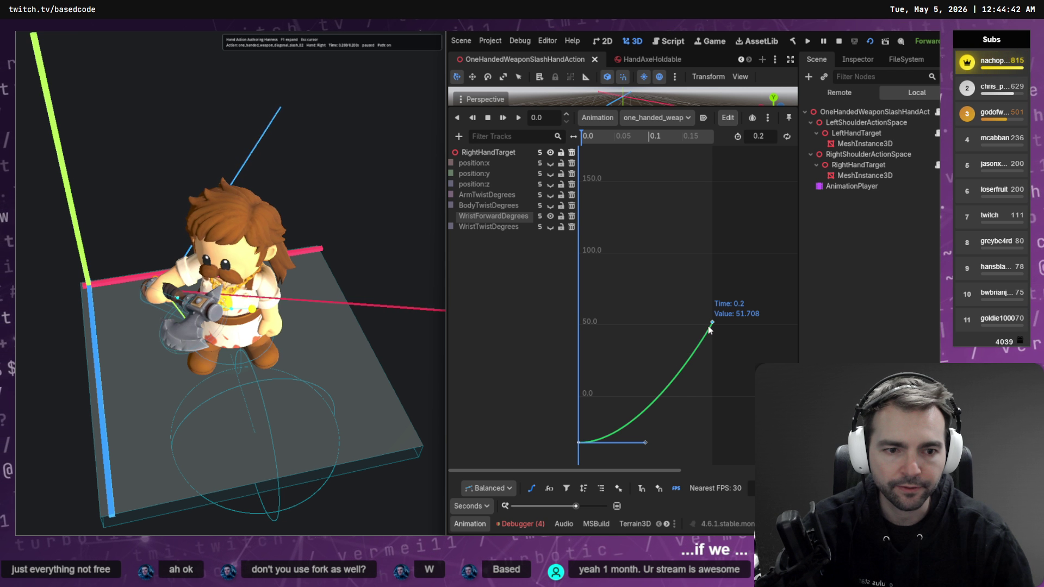
{"action": "left_click_drag", "start_coordinate": [709, 329], "coordinate": [707, 236]}
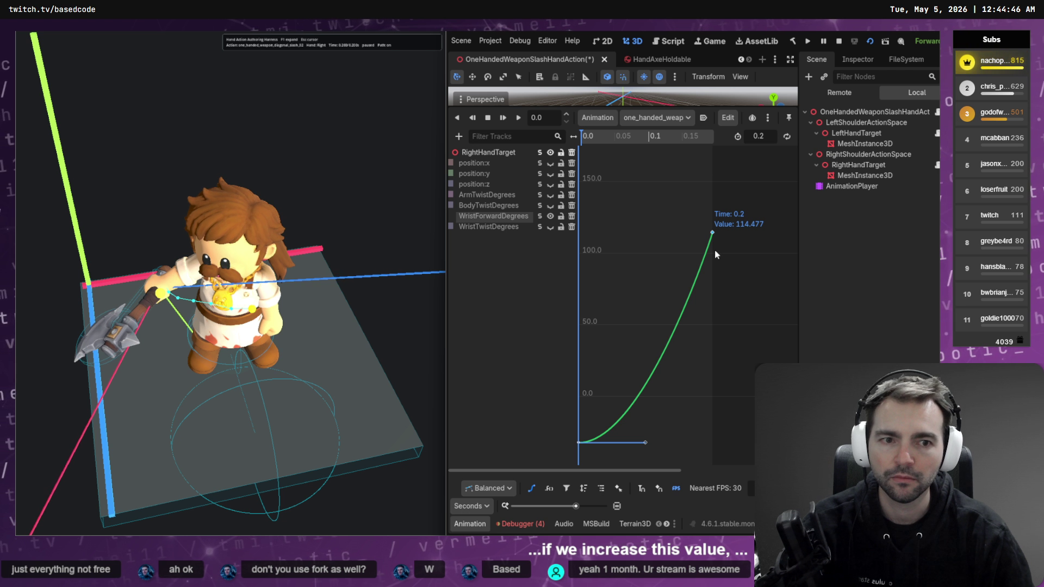
{"action": "key", "text": "ctrl+s"}
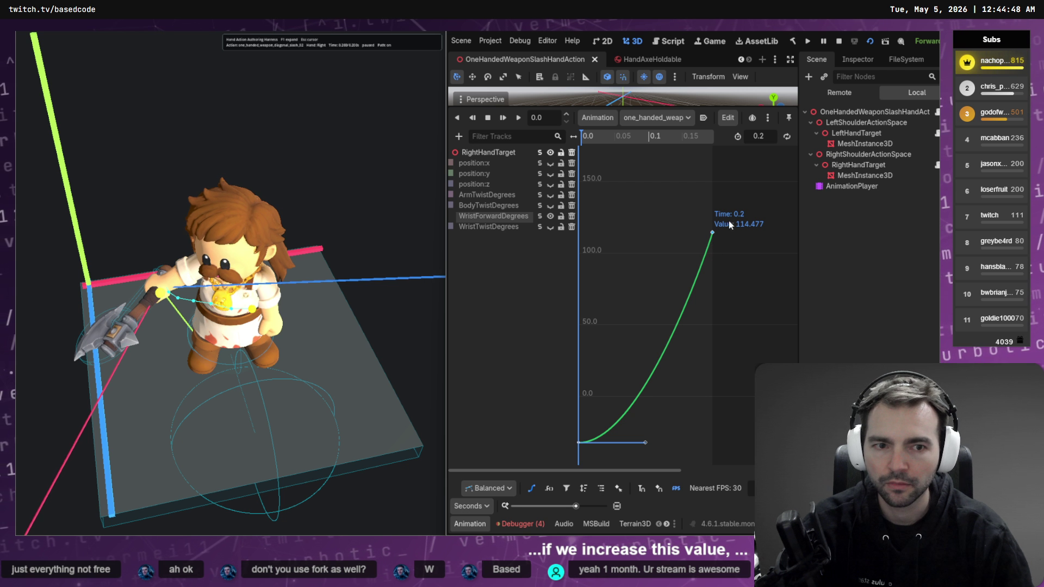
{"action": "left_click_drag", "start_coordinate": [713, 234], "coordinate": [717, 173]}
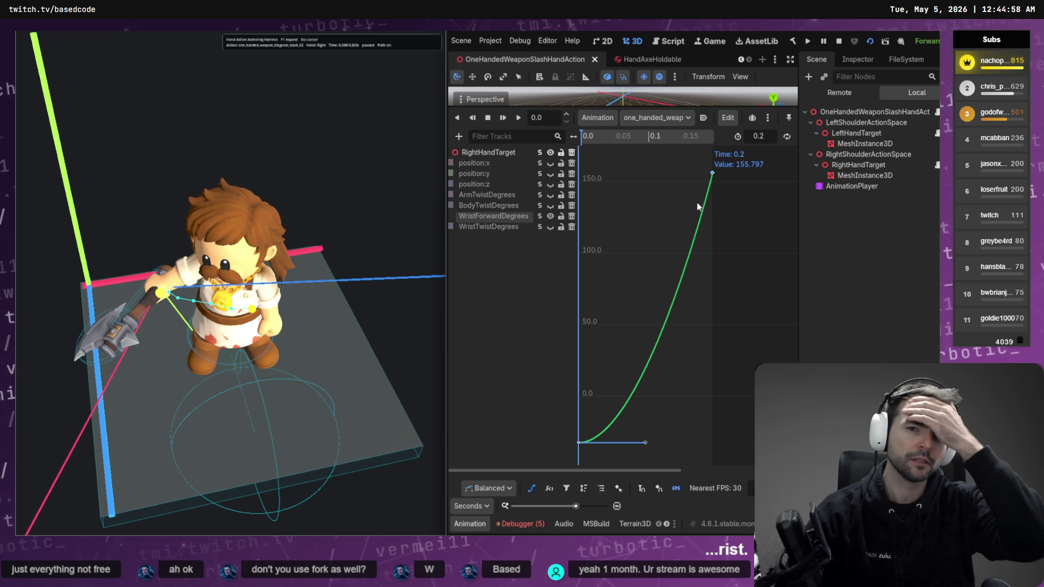
{"action": "key", "text": "ctrl+z"}
{"action": "key", "text": "ctrl+z"}
{"action": "key", "text": "ctrl+s"}
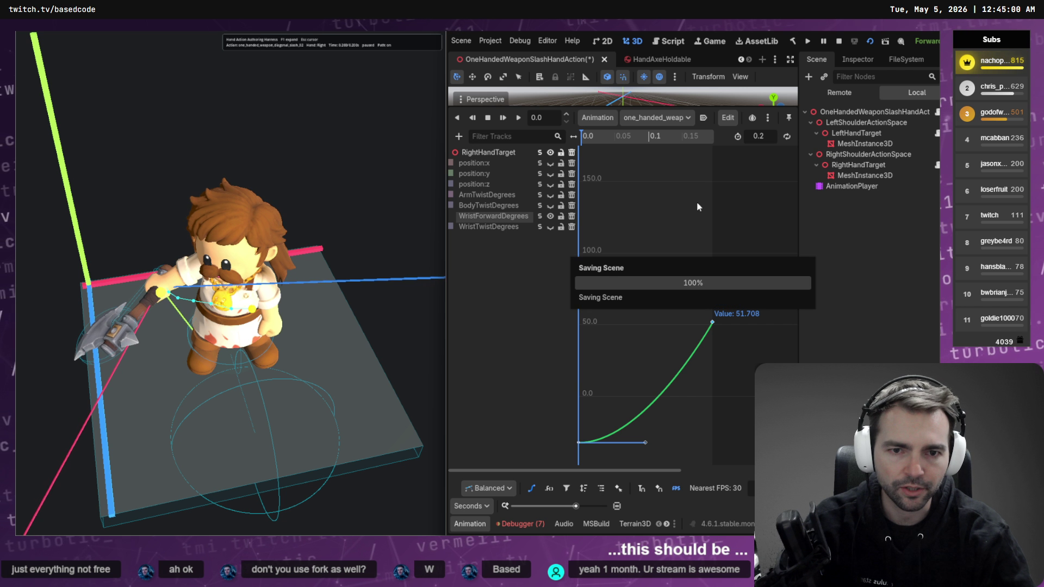
- Trial the WristTwistDegrees end key at about -28, then keep it at 25.068
{"action": "left_click", "coordinate": [537, 228]}
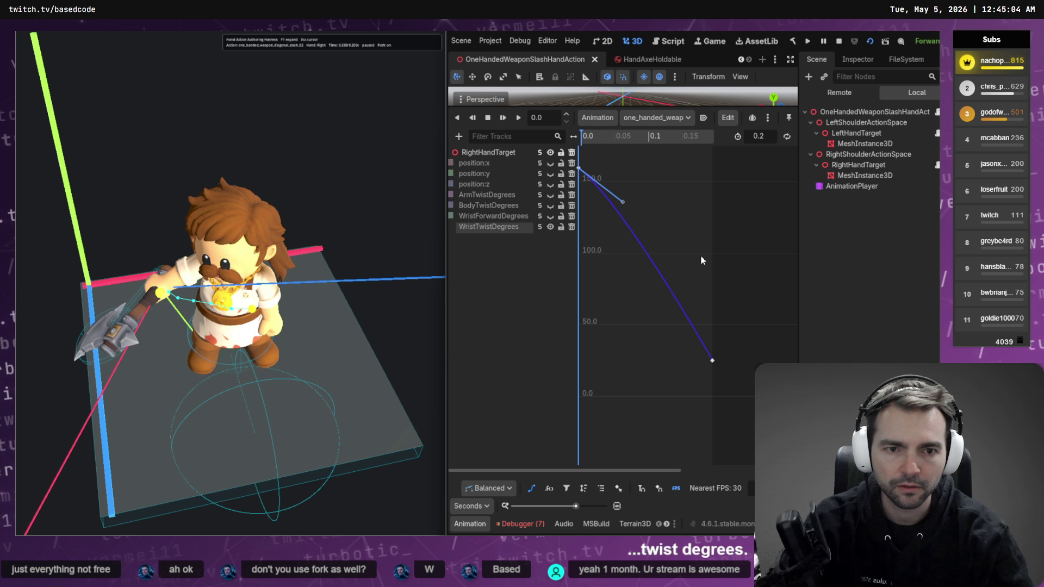
{"action": "mouse_move", "coordinate": [707, 378]}
{"action": "left_click_drag", "start_coordinate": [712, 362], "coordinate": [716, 437]}
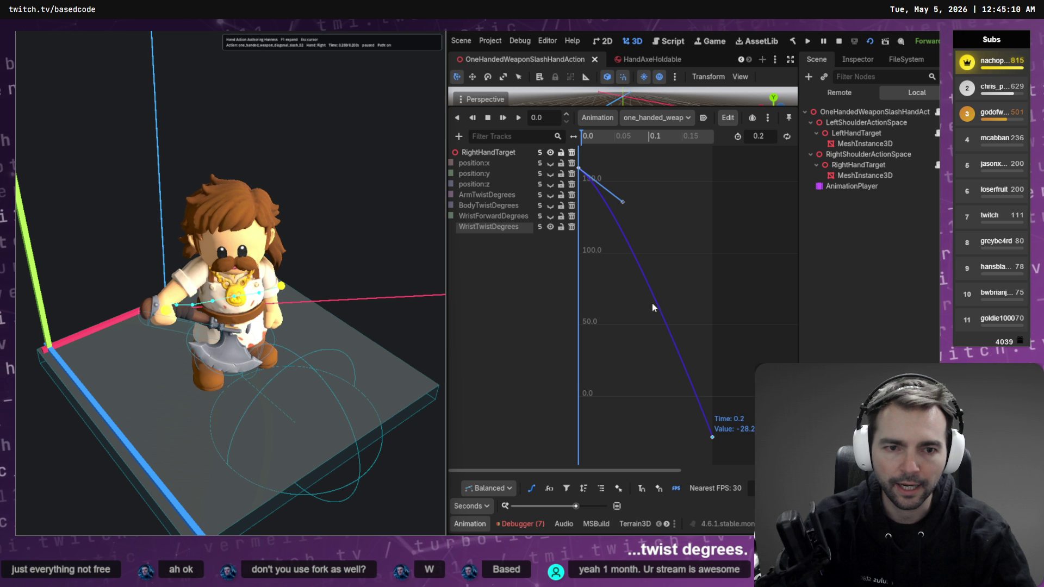
{"action": "key", "text": "ctrl+z"}
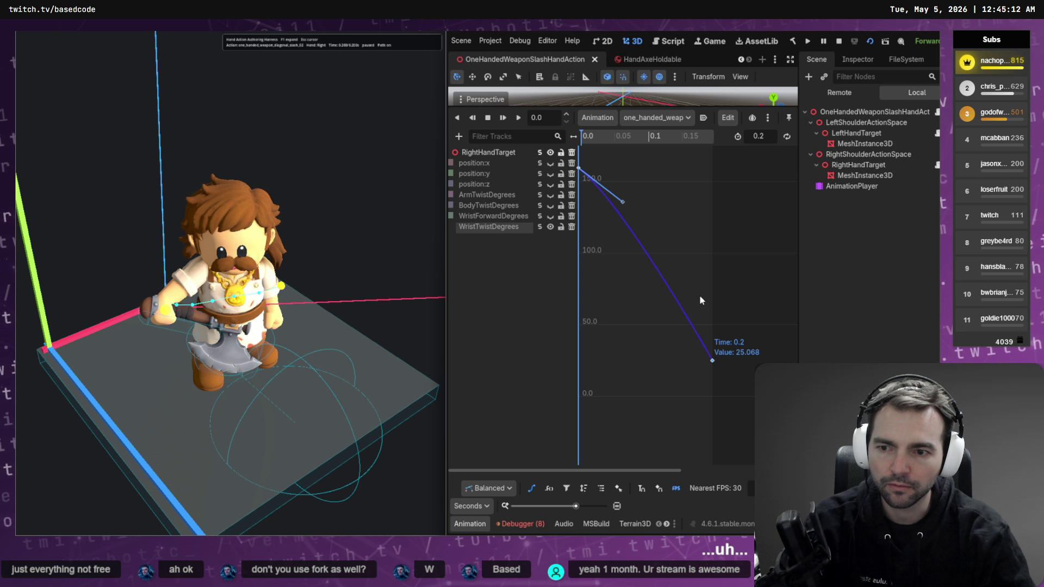
{"action": "left_click", "coordinate": [361, 275]}
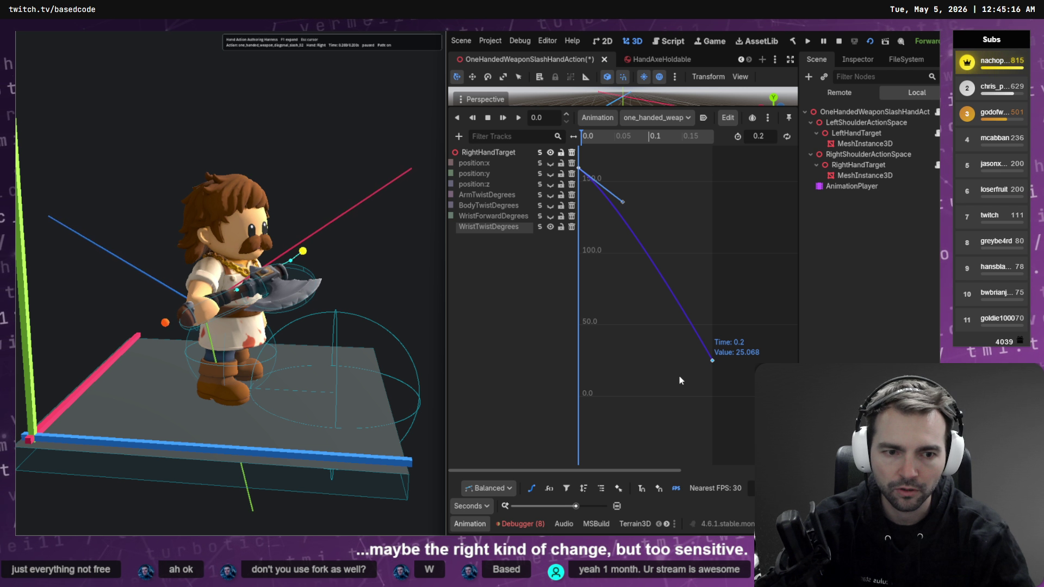
{"action": "key", "text": "ctrl+z"}
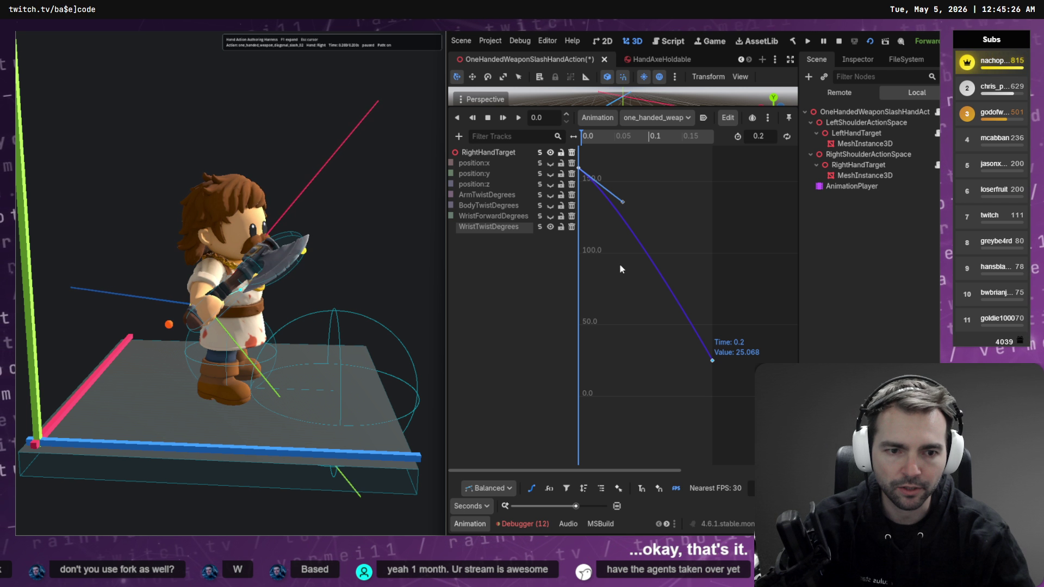
- Try the WristForwardDegrees end key at about 85, then undo back to 51.708
{"action": "left_click", "coordinate": [542, 218]}
{"action": "left_click", "coordinate": [712, 322]}
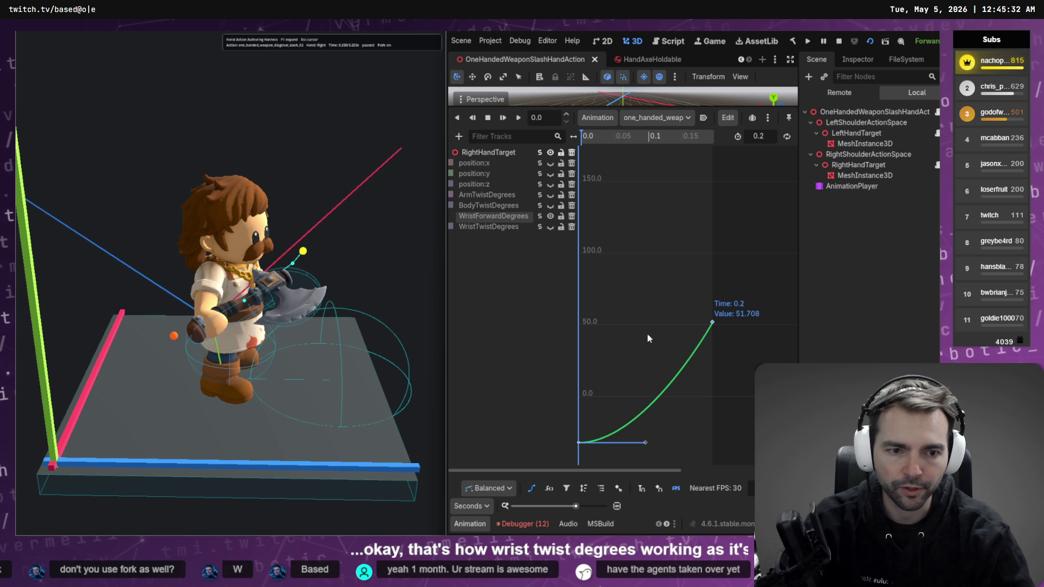
{"action": "left_click_drag", "start_coordinate": [711, 317], "coordinate": [712, 274]}
{"action": "key", "text": "ctrl+s"}
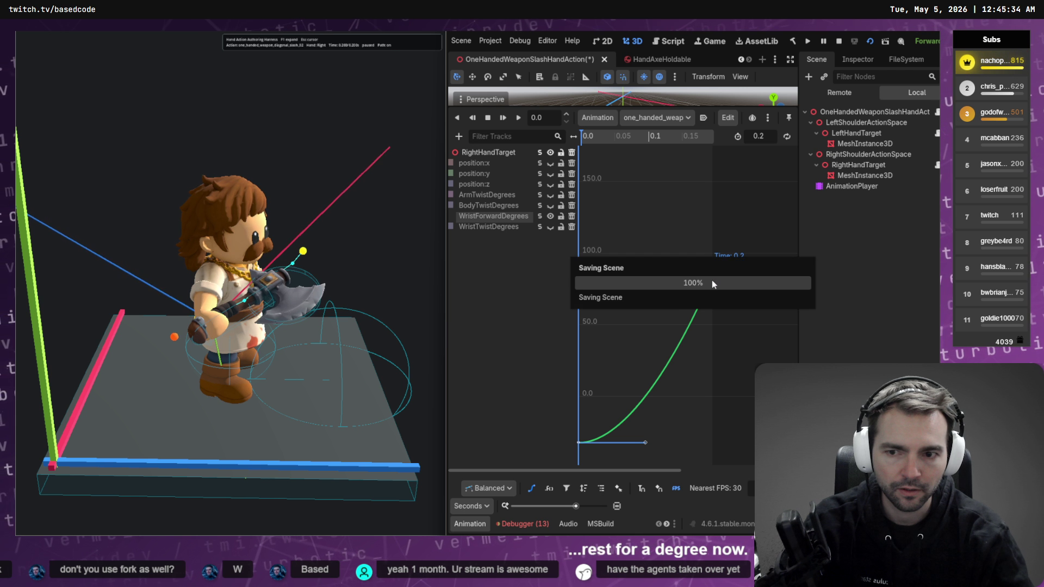
{"action": "key", "text": "ctrl+z"}
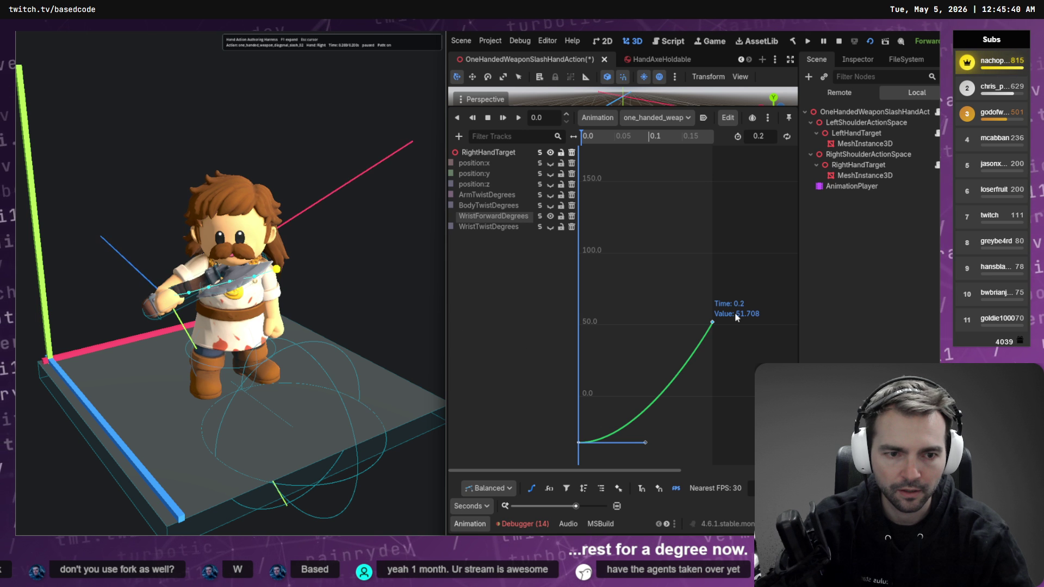
- Lower the end key stepwise to 9, -10, then about -31, saving each change
{"action": "left_click_drag", "start_coordinate": [713, 325], "coordinate": [713, 323]}
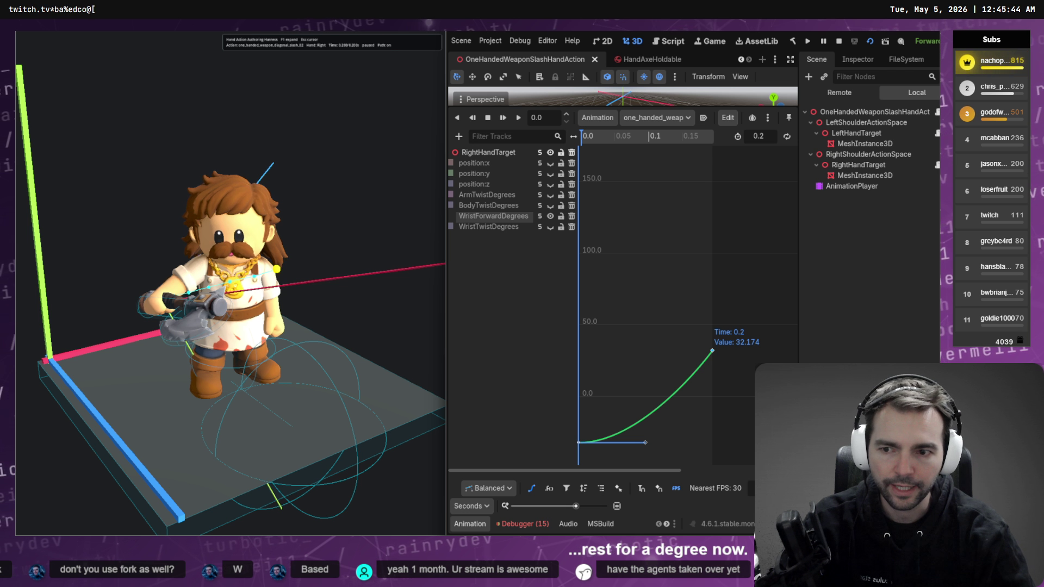
{"action": "left_click_drag", "start_coordinate": [715, 348], "coordinate": [713, 384]}
{"action": "key", "text": "ctrl+s"}
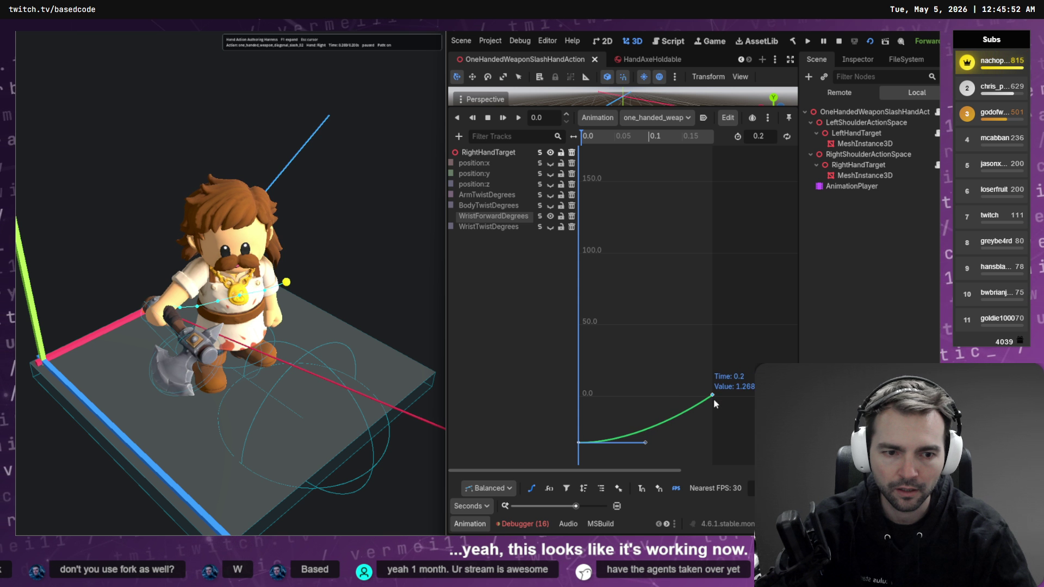
{"action": "left_click_drag", "start_coordinate": [714, 401], "coordinate": [713, 416]}
{"action": "key", "text": "ctrl+s"}
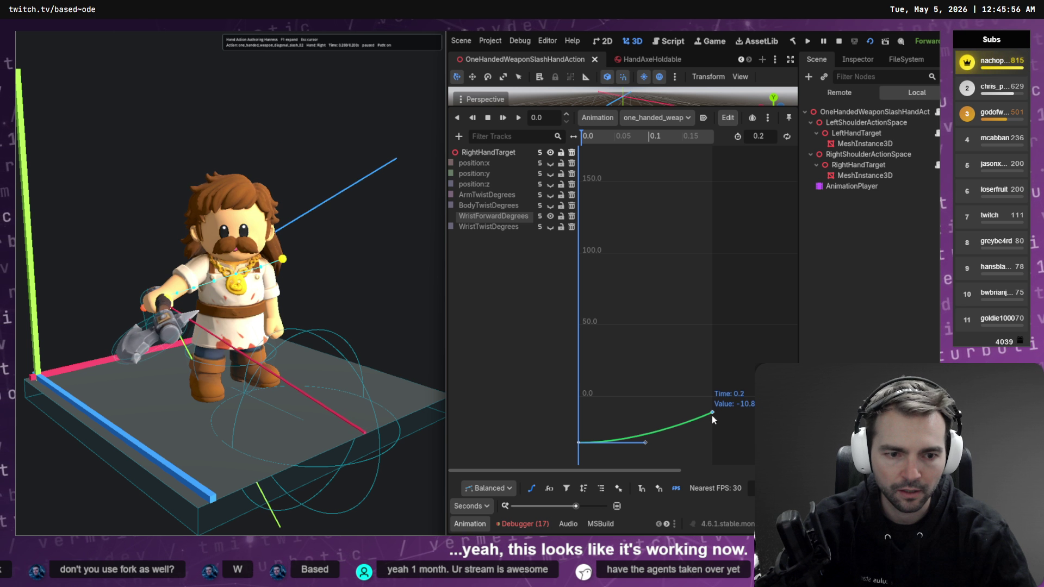
{"action": "key", "text": "ctrl+s"}
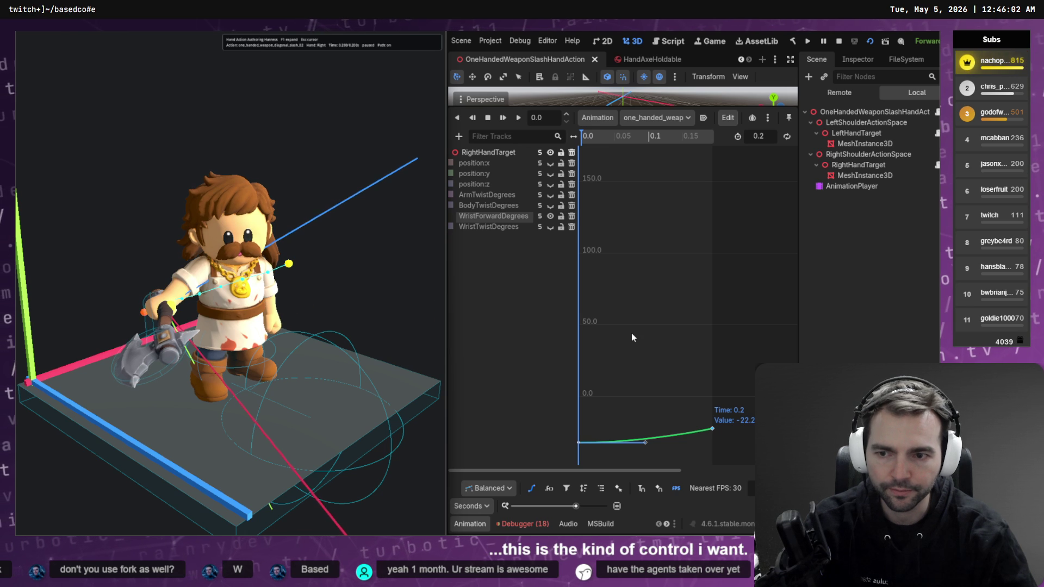
{"action": "left_click_drag", "start_coordinate": [711, 432], "coordinate": [711, 444]}
{"action": "key", "text": "ctrl+s"}
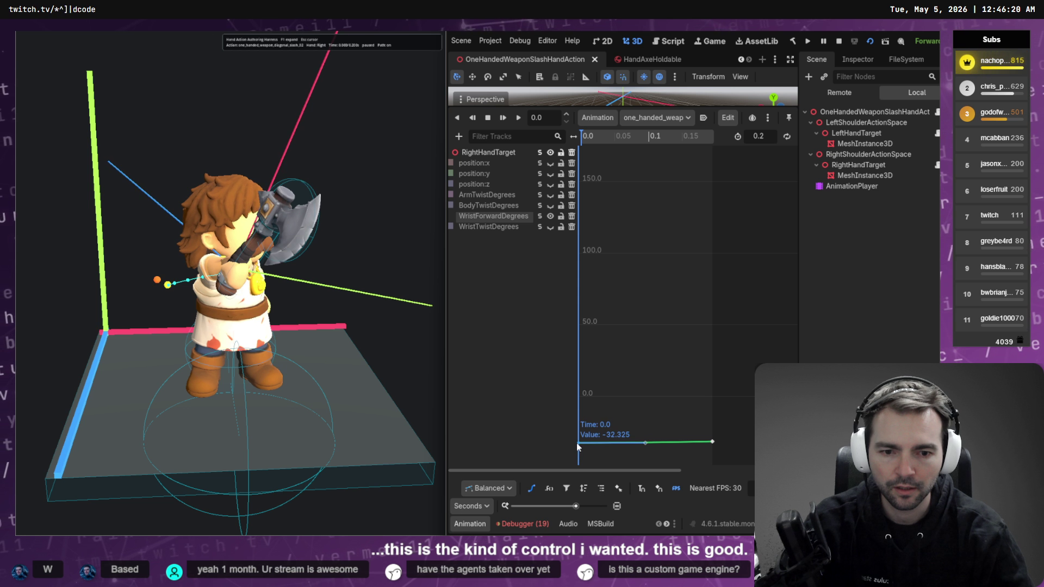
- Raise the WristForwardDegrees key at 0.0 s from -1.755 to about 10
{"action": "left_click_drag", "start_coordinate": [577, 443], "coordinate": [576, 399]}
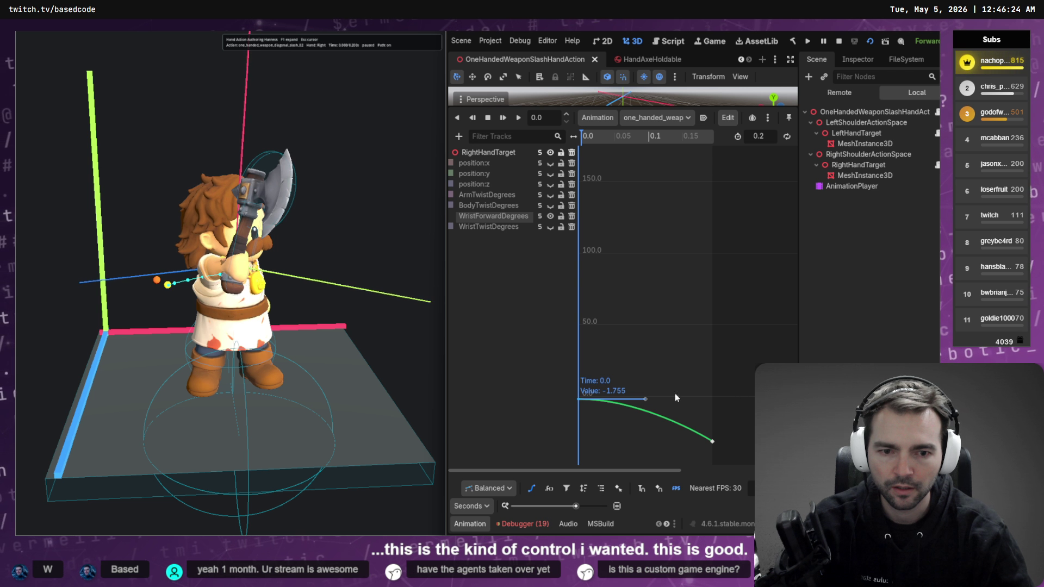
{"action": "left_click_drag", "start_coordinate": [582, 403], "coordinate": [581, 386]}
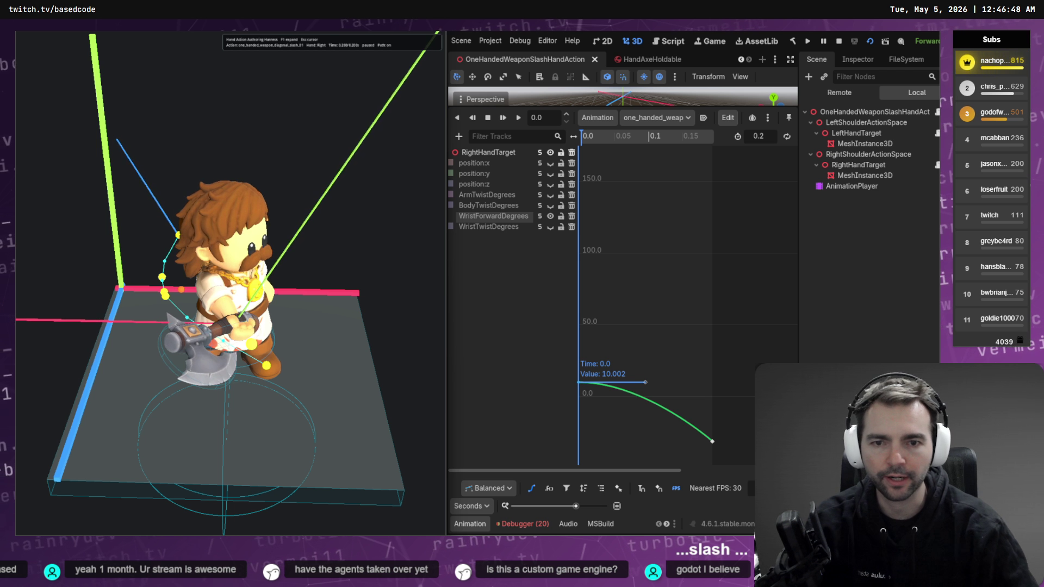
- Load the one_handed_weapon_diagonal_slash_01_right animation and select its peak and end curve keys
{"action": "left_click", "coordinate": [661, 121]}
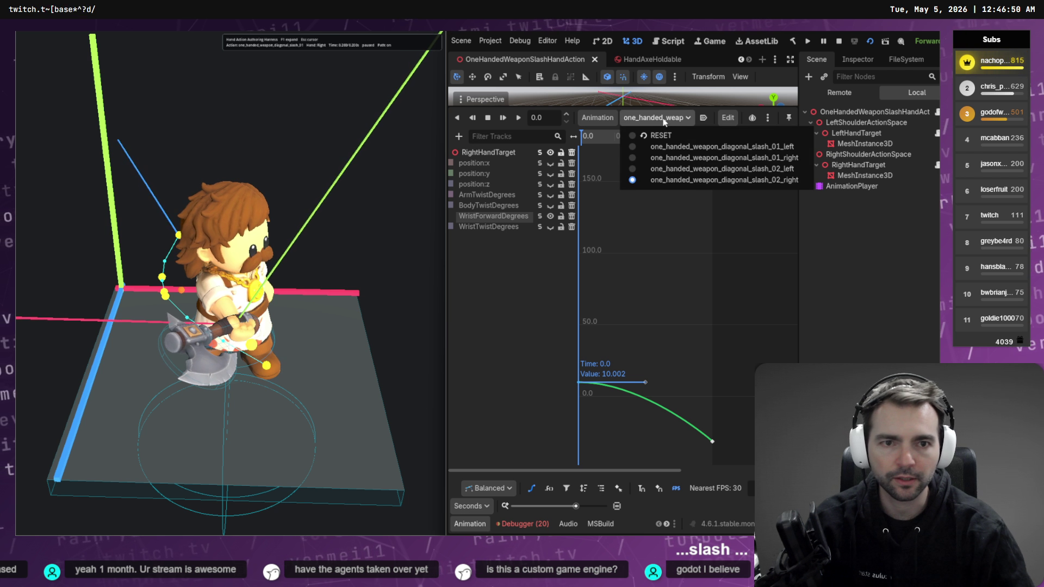
{"action": "left_click", "coordinate": [727, 161]}
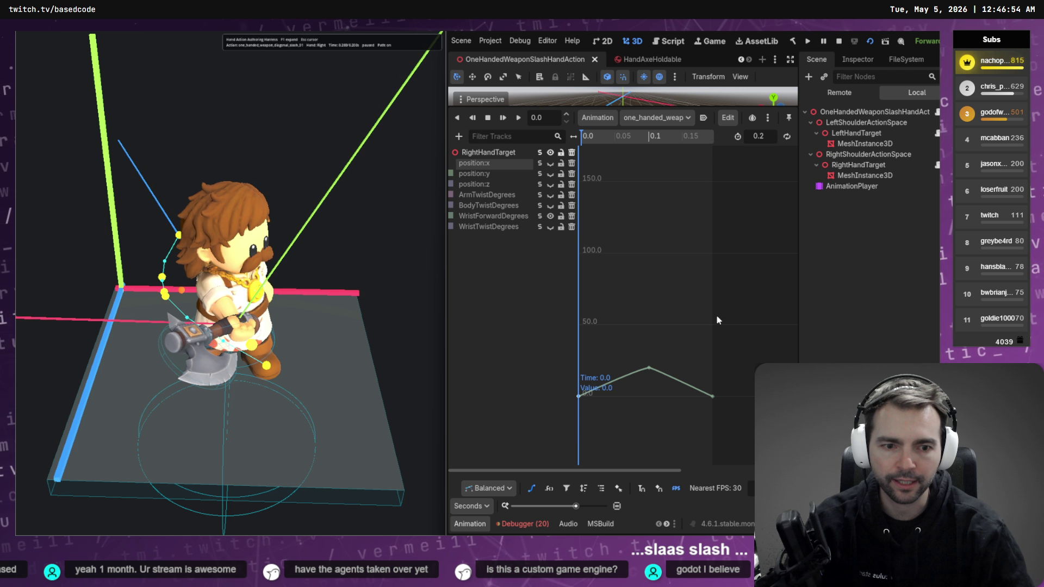
{"action": "left_click_drag", "start_coordinate": [726, 352], "coordinate": [643, 413]}
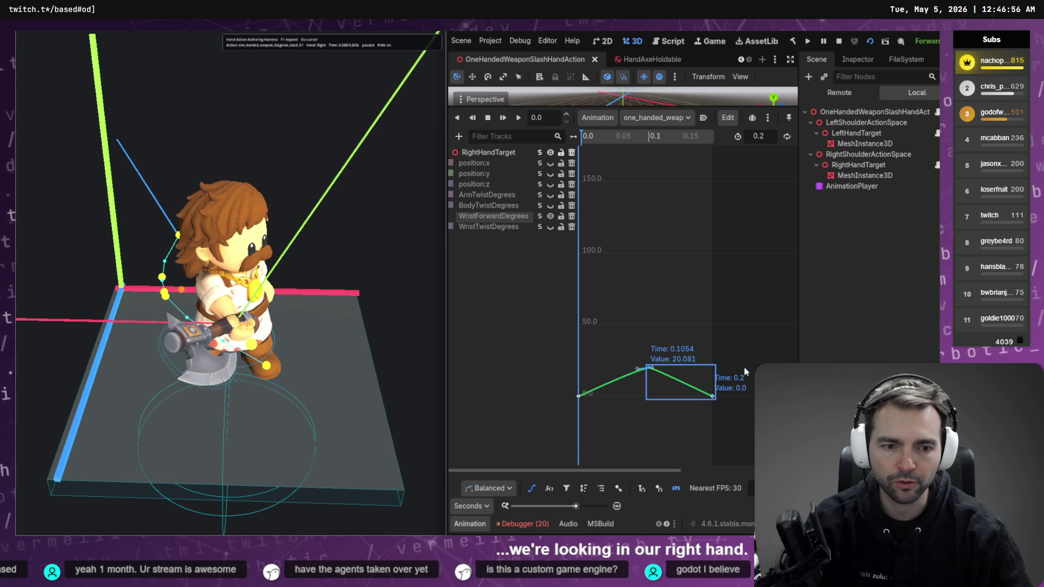
- Lower the final WristForwardDegrees key at 0.2 s through -17 and -32 to about -51
{"action": "left_click", "coordinate": [709, 418]}
{"action": "mouse_move", "coordinate": [713, 372]}
{"action": "left_mouse_down"}
{"action": "mouse_move", "coordinate": [718, 347]}
{"action": "mouse_move", "coordinate": [734, 380]}
{"action": "left_mouse_up"}
{"action": "left_click_drag", "start_coordinate": [713, 421], "coordinate": [713, 434]}
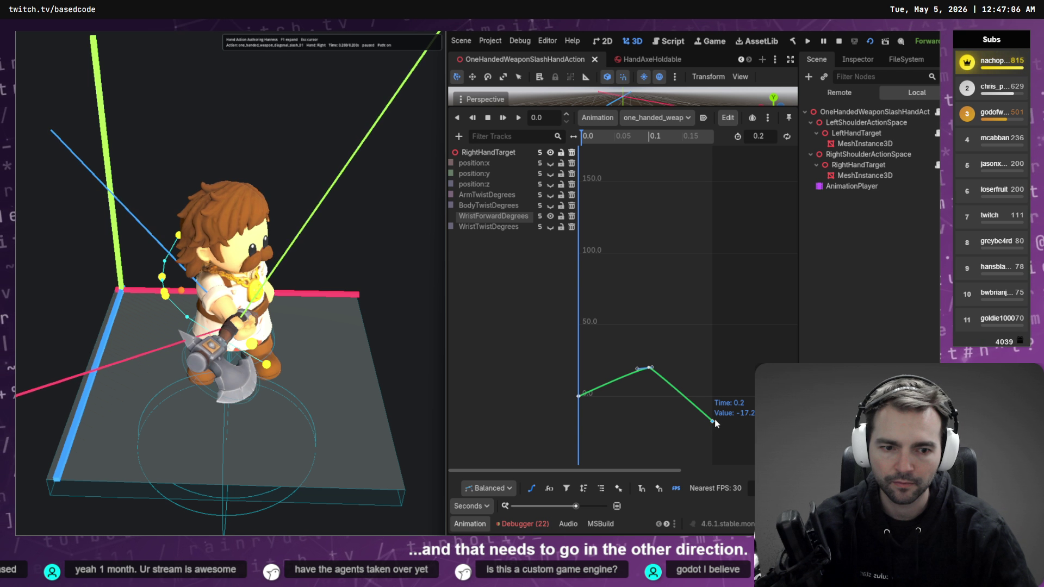
{"action": "left_click_drag", "start_coordinate": [715, 420], "coordinate": [714, 443]}
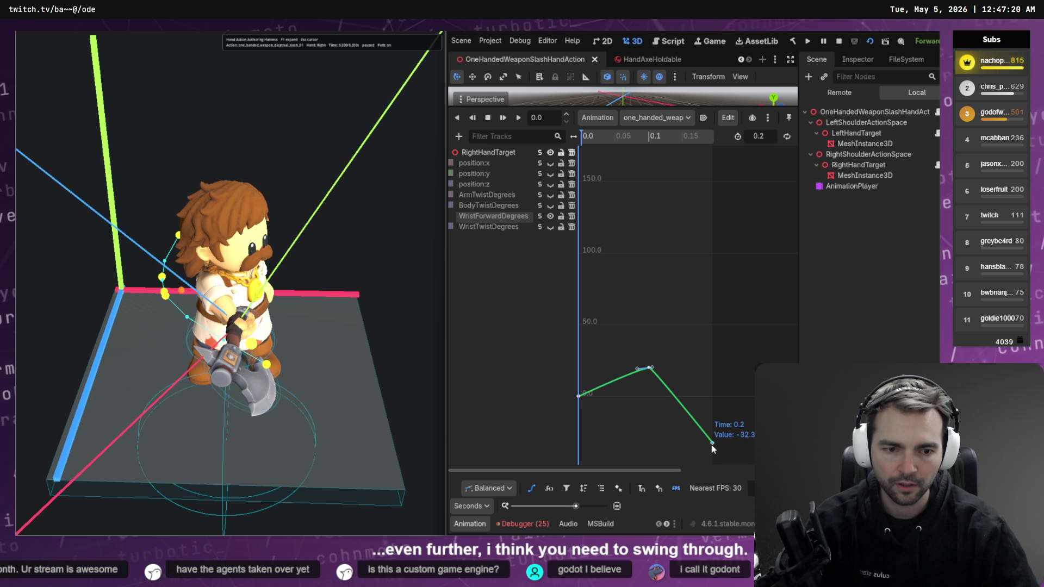
{"action": "left_click_drag", "start_coordinate": [714, 452], "coordinate": [713, 469]}
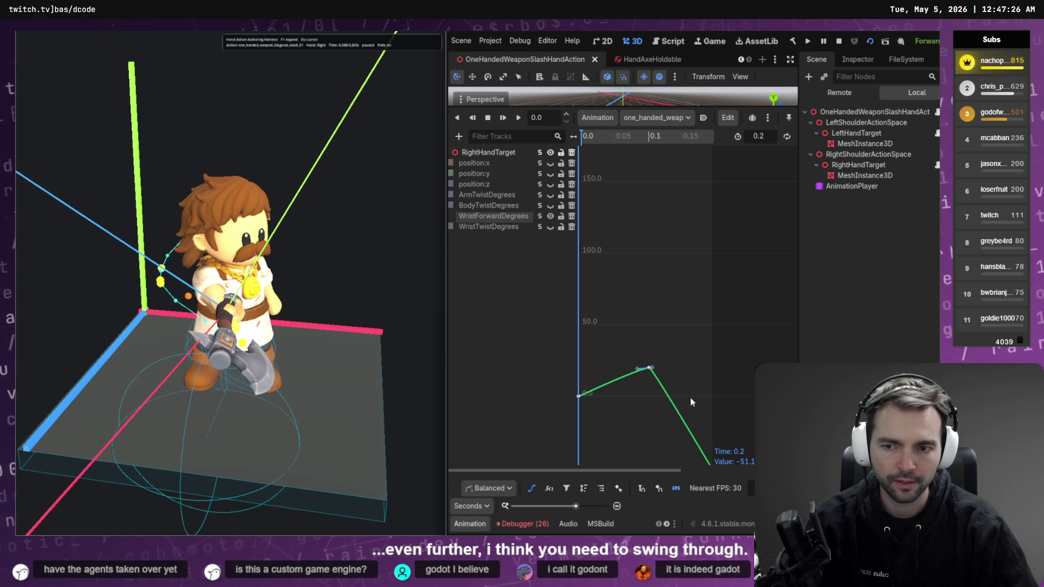
- Select the final wrist-forward key and set it to about -68
{"action": "scroll", "coordinate": [714, 332], "scroll_direction": "down", "scroll_amount": 1}
{"action": "scroll", "coordinate": [713, 333], "scroll_direction": "down", "scroll_amount": 5}
{"action": "mouse_move", "coordinate": [716, 325]}
{"action": "left_mouse_down"}
{"action": "mouse_move", "coordinate": [707, 371]}
{"action": "mouse_move", "coordinate": [696, 372]}
{"action": "mouse_move", "coordinate": [711, 369]}
{"action": "mouse_move", "coordinate": [713, 383]}
{"action": "left_mouse_up"}
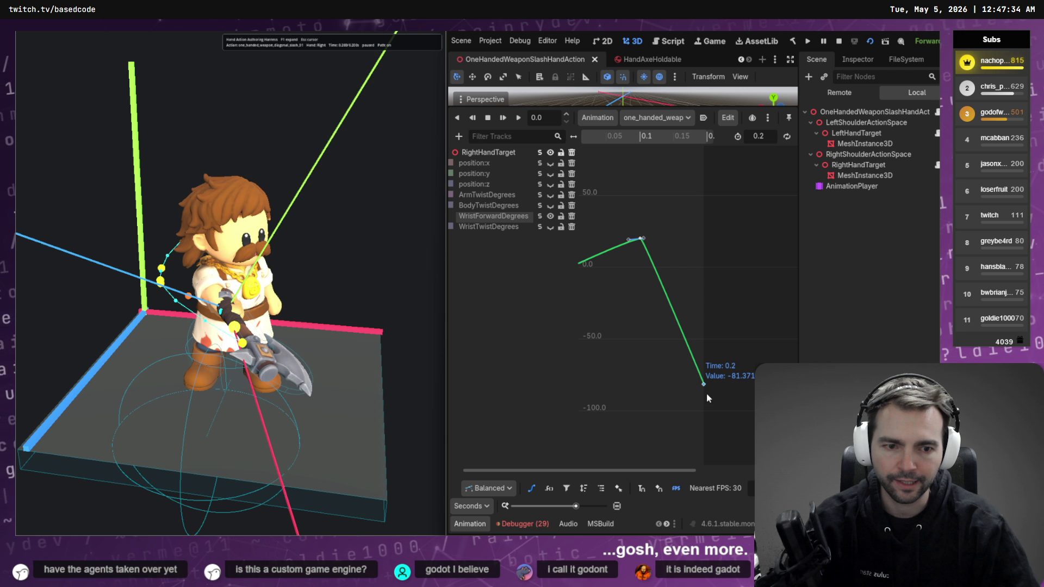
{"action": "left_click_drag", "start_coordinate": [704, 384], "coordinate": [707, 368]}
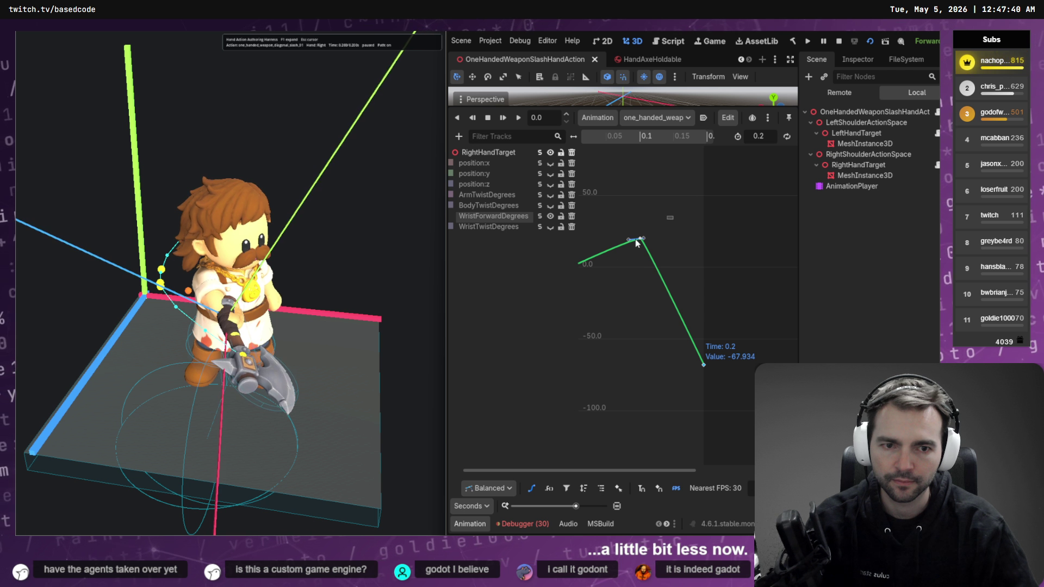
- Lower the peak key to about 13, frame the curve, and reshape it via the peak's tangent
{"action": "mouse_move", "coordinate": [641, 243]}
{"action": "mouse_move", "coordinate": [646, 240]}
{"action": "left_mouse_down"}
{"action": "mouse_move", "coordinate": [645, 251]}
{"action": "mouse_move", "coordinate": [638, 240]}
{"action": "mouse_move", "coordinate": [665, 245]}
{"action": "mouse_move", "coordinate": [647, 236]}
{"action": "mouse_move", "coordinate": [654, 245]}
{"action": "left_mouse_up"}
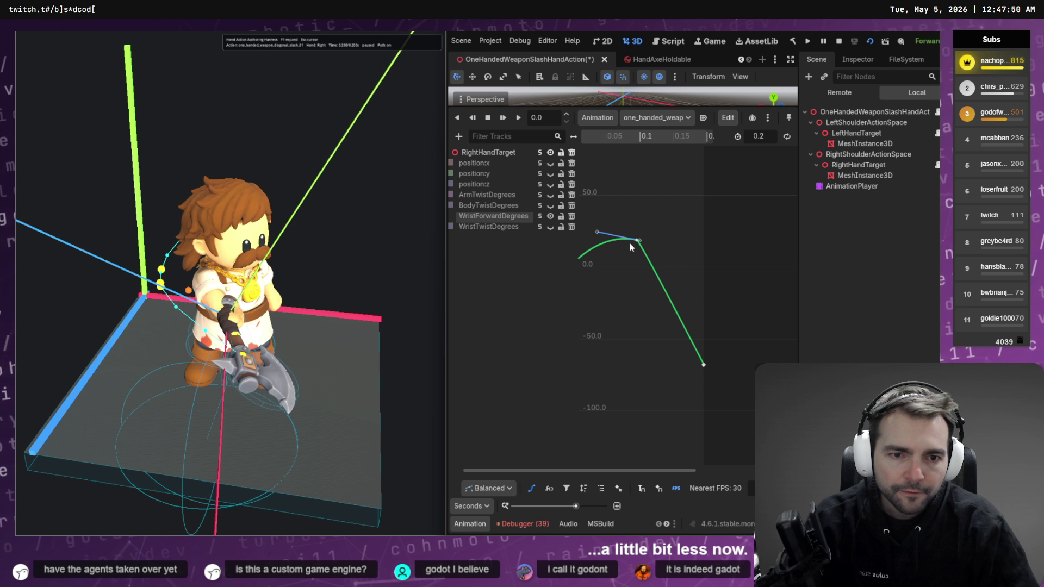
{"action": "scroll", "coordinate": [636, 241], "scroll_direction": "up", "scroll_amount": 10, "text": "ctrl"}
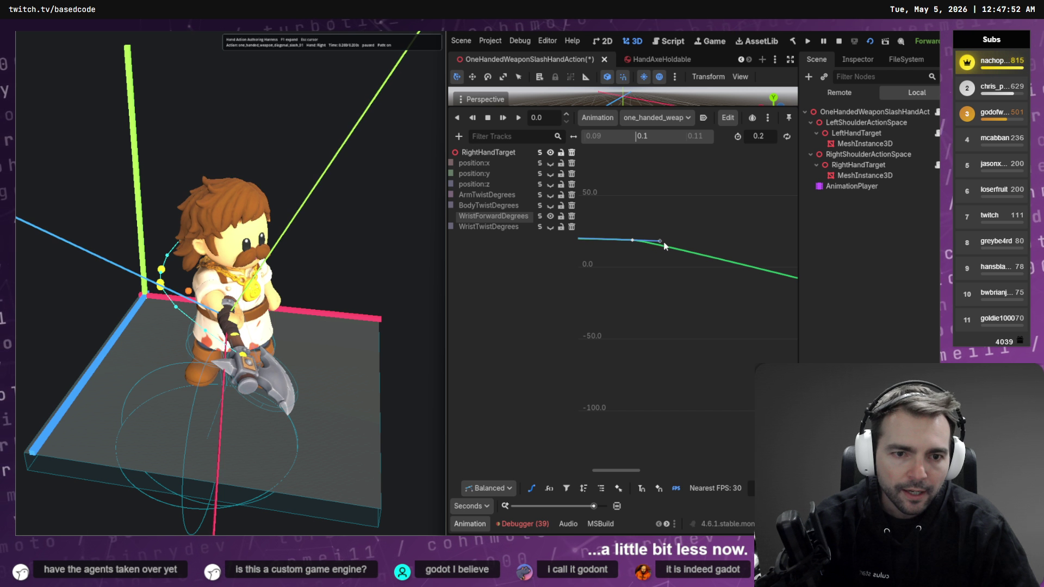
{"action": "scroll", "coordinate": [685, 264], "scroll_direction": "down", "scroll_amount": 10, "text": "ctrl"}
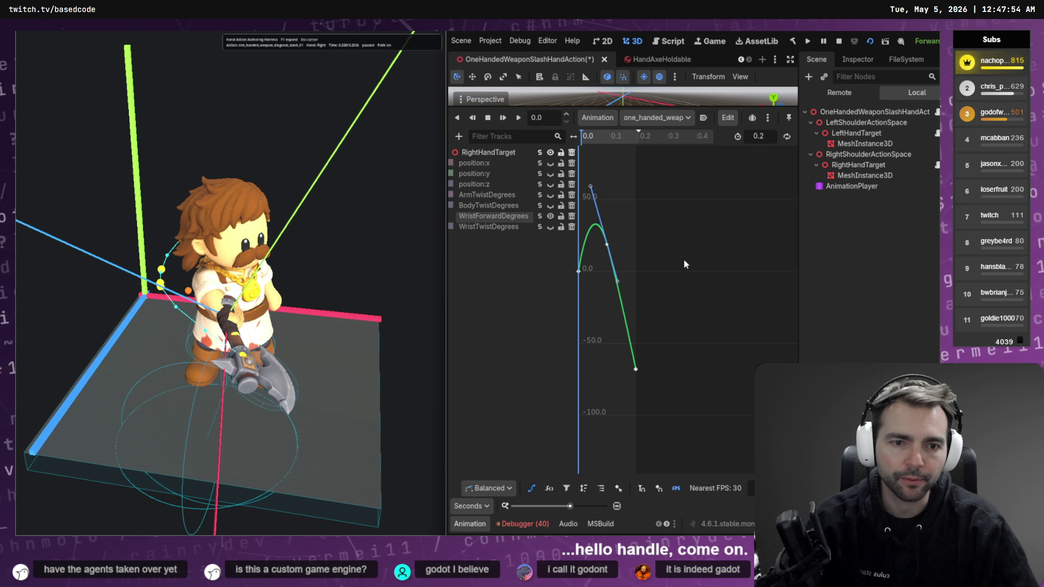
{"action": "scroll", "coordinate": [684, 259], "scroll_direction": "down", "scroll_amount": 15, "text": "ctrl"}
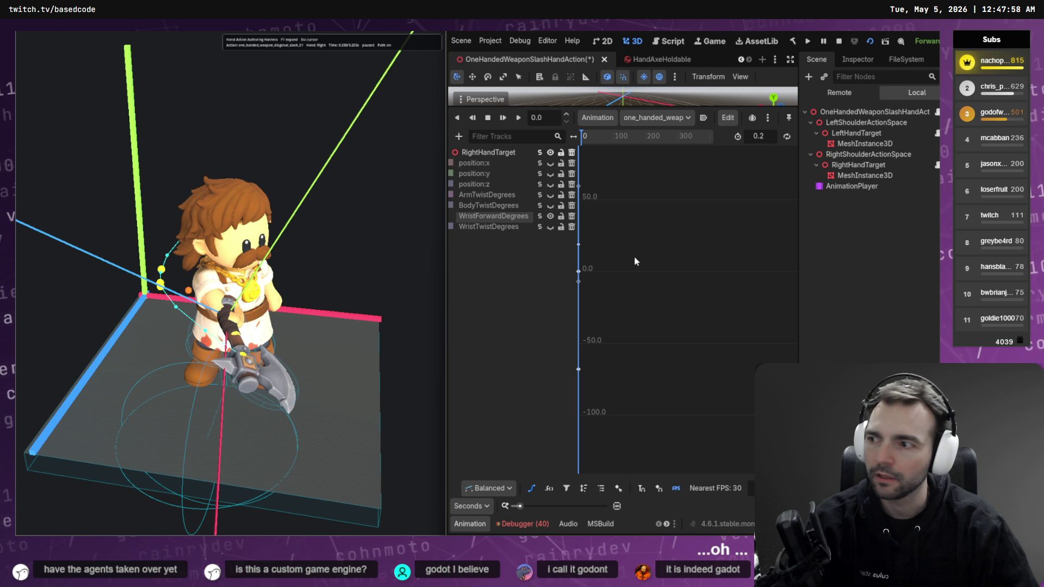
{"action": "key", "text": "f"}
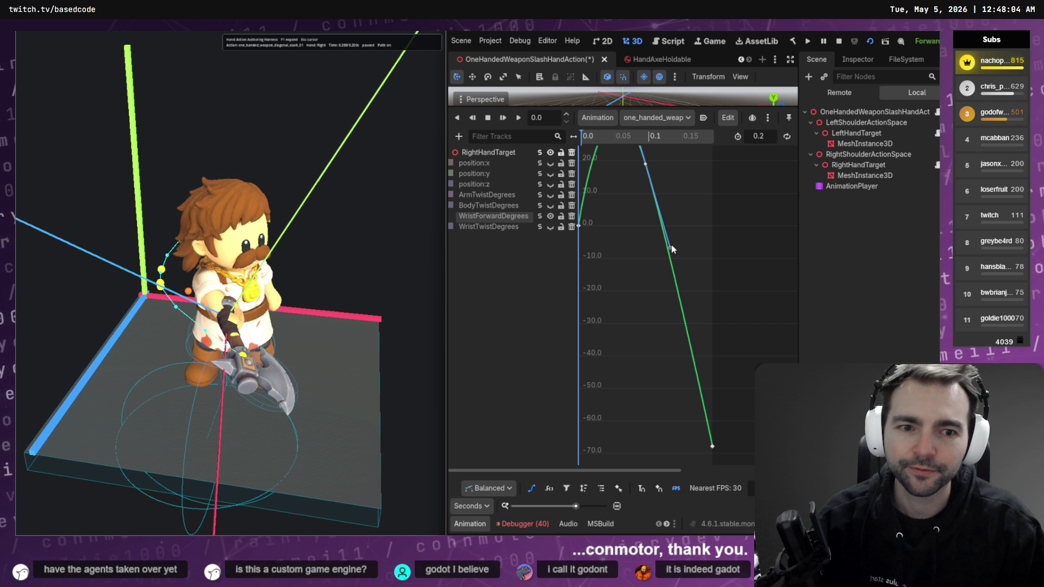
{"action": "mouse_move", "coordinate": [669, 248]}
{"action": "left_mouse_down"}
{"action": "mouse_move", "coordinate": [687, 191]}
{"action": "mouse_move", "coordinate": [670, 174]}
{"action": "left_mouse_up"}
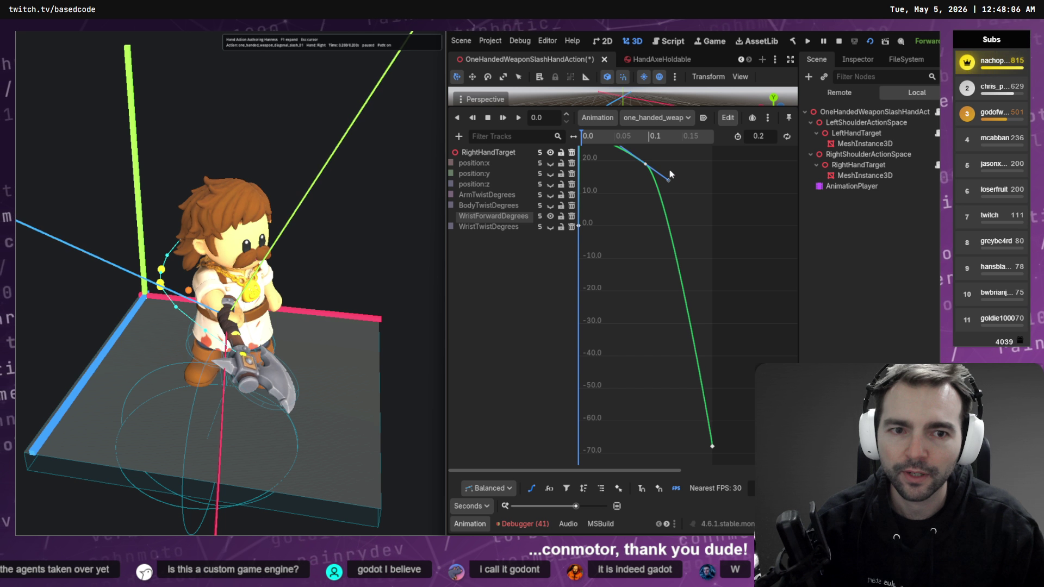
{"action": "scroll", "coordinate": [713, 216], "scroll_direction": "up", "scroll_amount": 3}
{"action": "scroll", "coordinate": [616, 181], "scroll_direction": "down", "scroll_amount": 2, "text": "ctrl"}
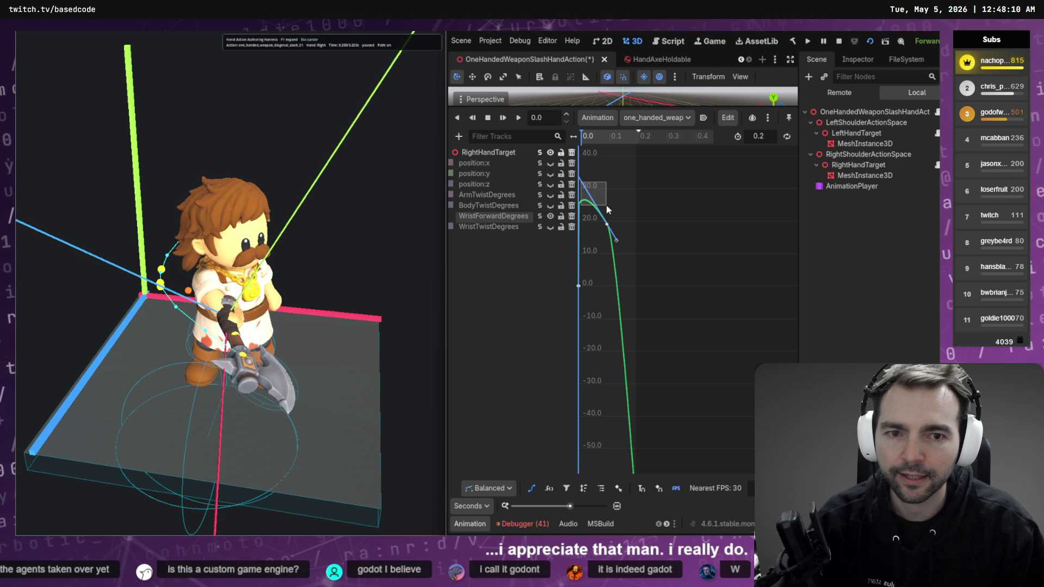
- Give the peak key balanced auto tangents, stretch its handle into a rounded arc, and save
{"action": "right_click", "coordinate": [603, 225]}
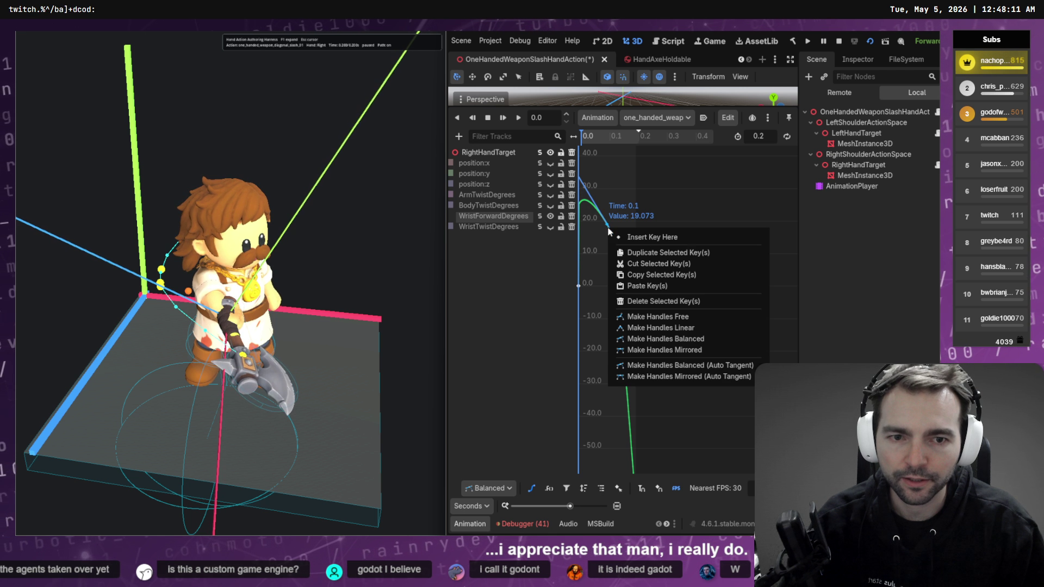
{"action": "left_click", "coordinate": [670, 366]}
{"action": "left_click_drag", "start_coordinate": [612, 241], "coordinate": [633, 239]}
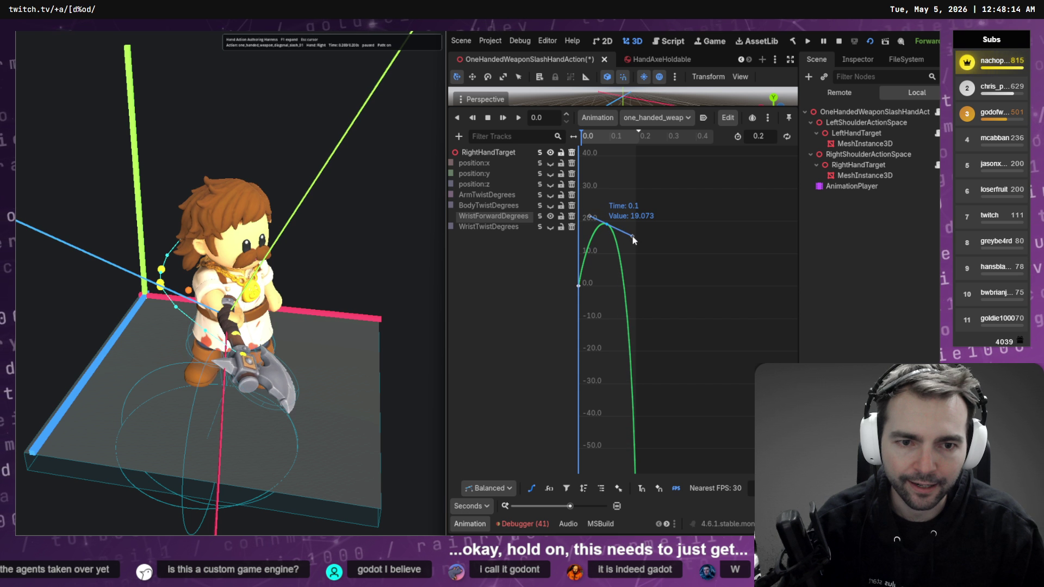
{"action": "scroll", "coordinate": [675, 220], "scroll_direction": "up", "scroll_amount": 3, "text": "ctrl"}
{"action": "key", "text": "ctrl+s"}
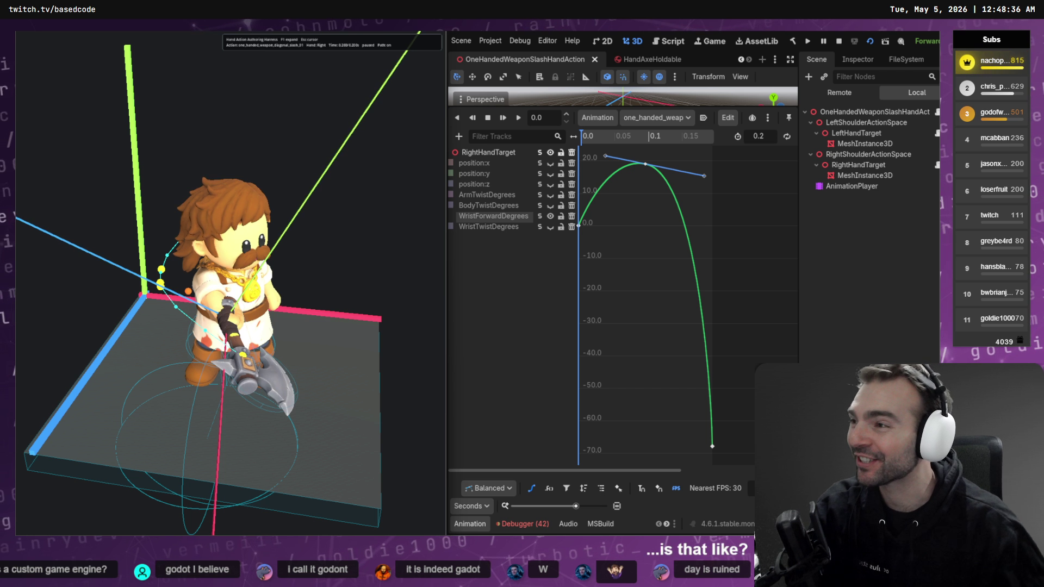
- Preview punch_haymaker and diagonal slashes 01 and 02 for the right and left hands
{"action": "left_click_drag", "start_coordinate": [240, 295], "coordinate": [240, 294]}
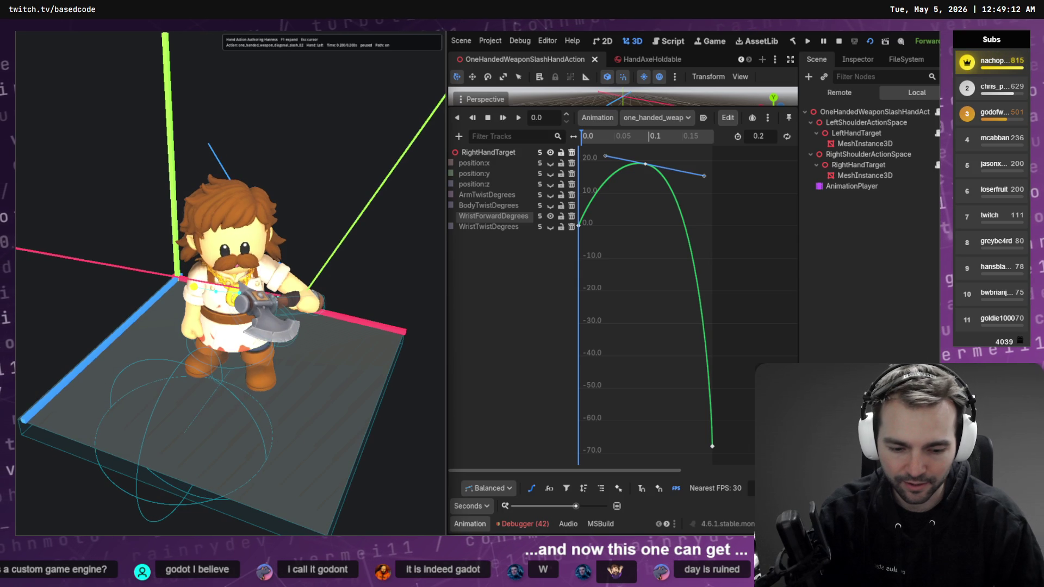
{"action": "key", "text": "Right"}
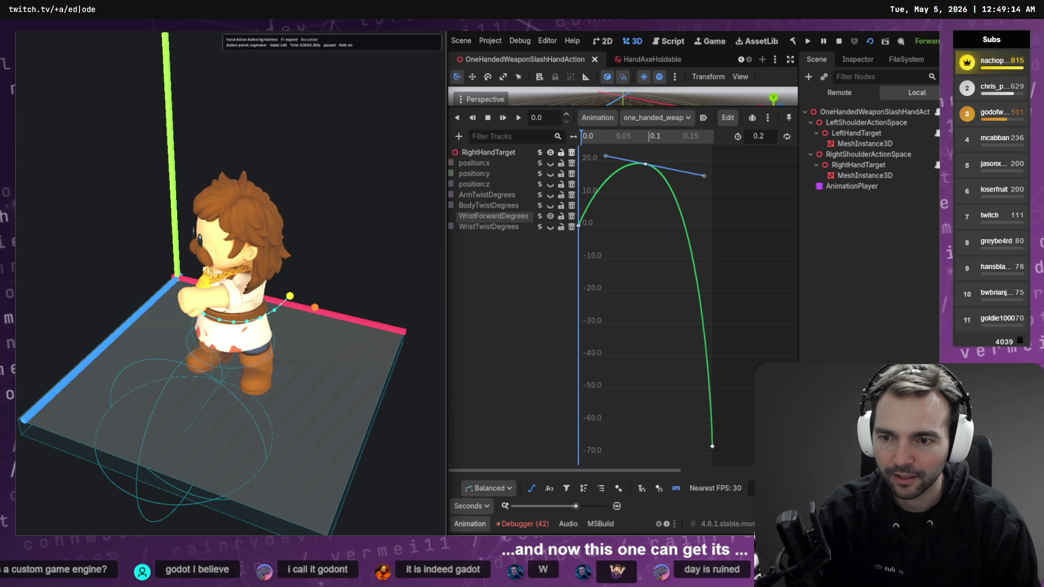
{"action": "key", "text": "Left"}
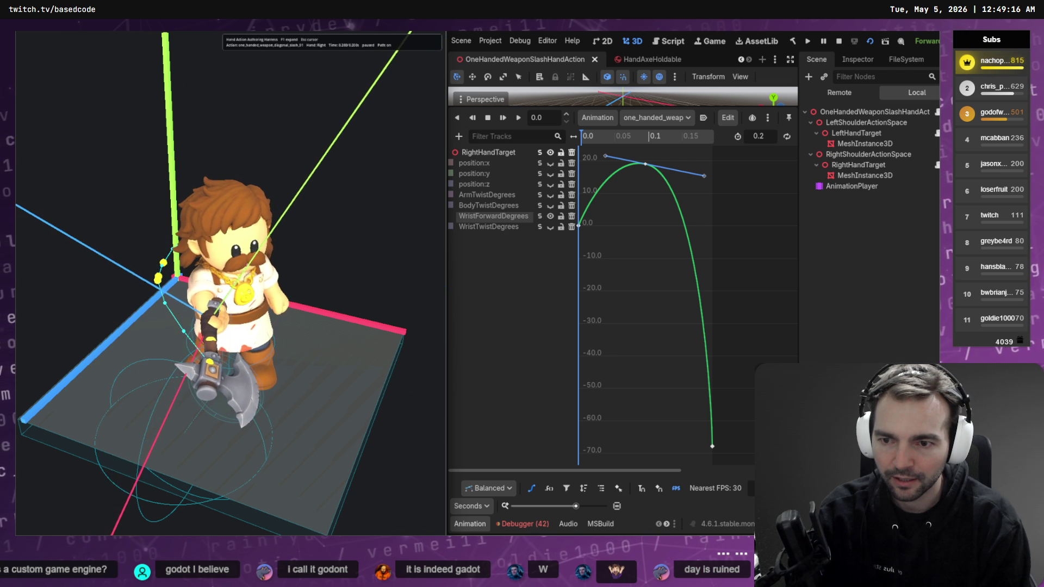
{"action": "key", "text": "Right"}
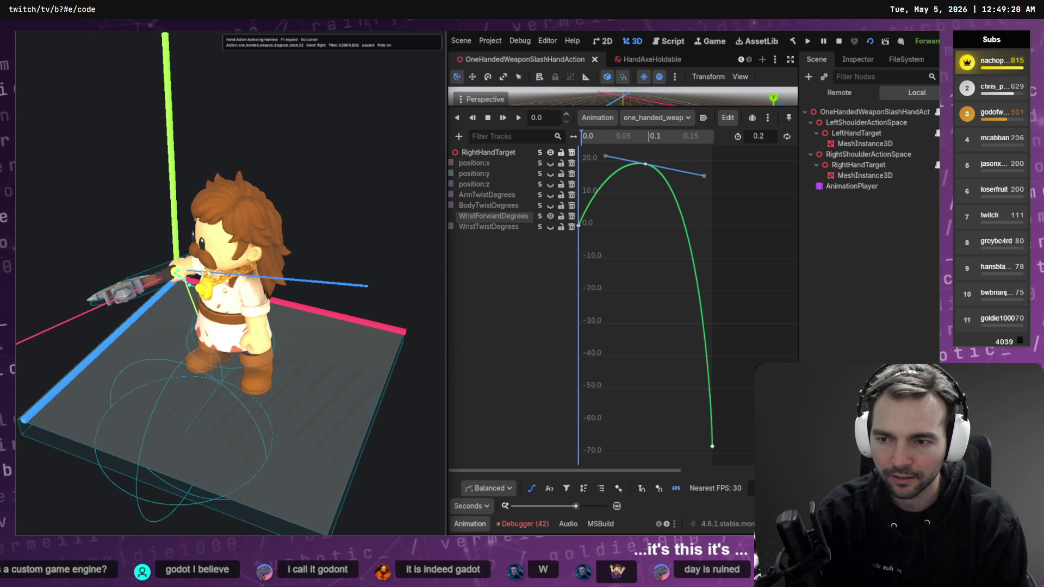
{"action": "key", "text": "space"}
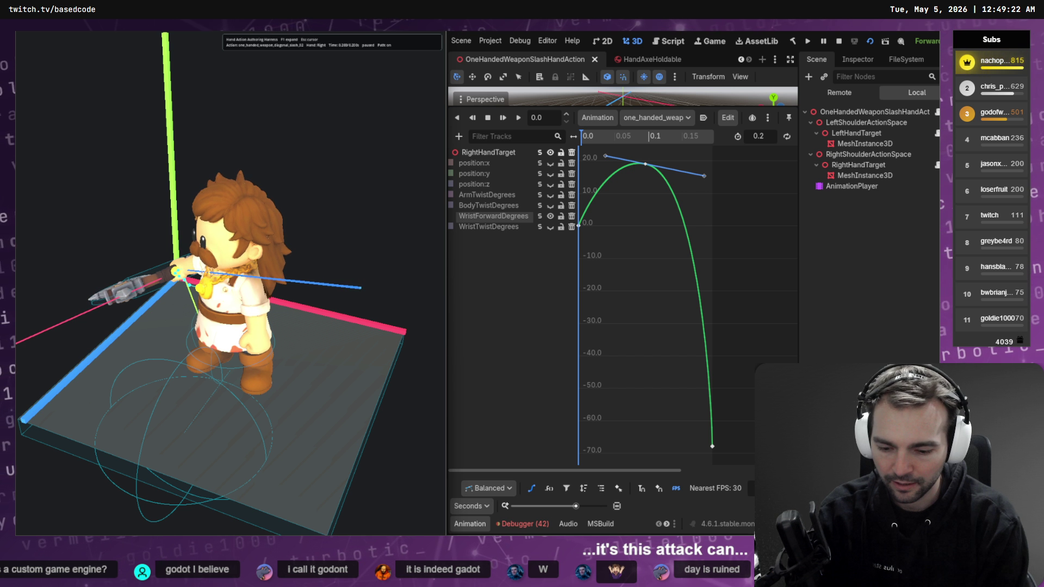
{"action": "key", "text": "Right"}
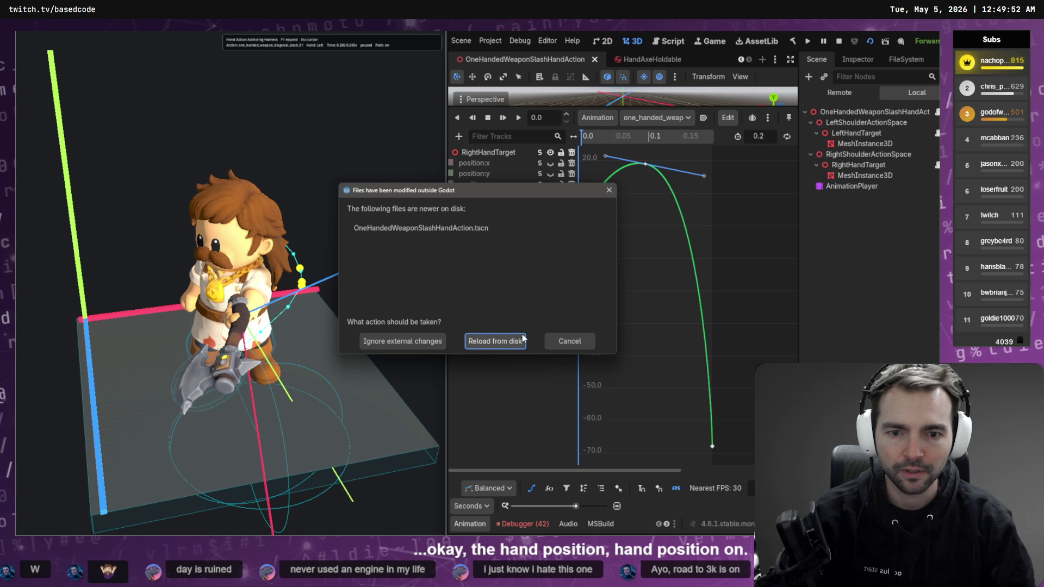
- Reload the scene from disk and show diagonal_slash_01_left's tracks as Bezier curves
{"action": "left_click", "coordinate": [507, 343]}
{"action": "left_click", "coordinate": [531, 489]}
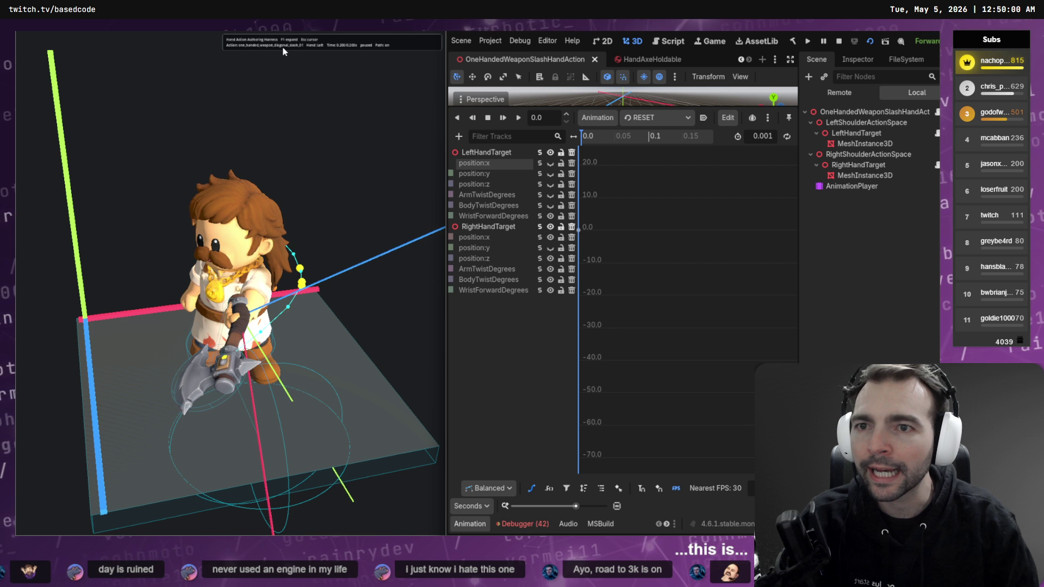
{"action": "left_click", "coordinate": [627, 124]}
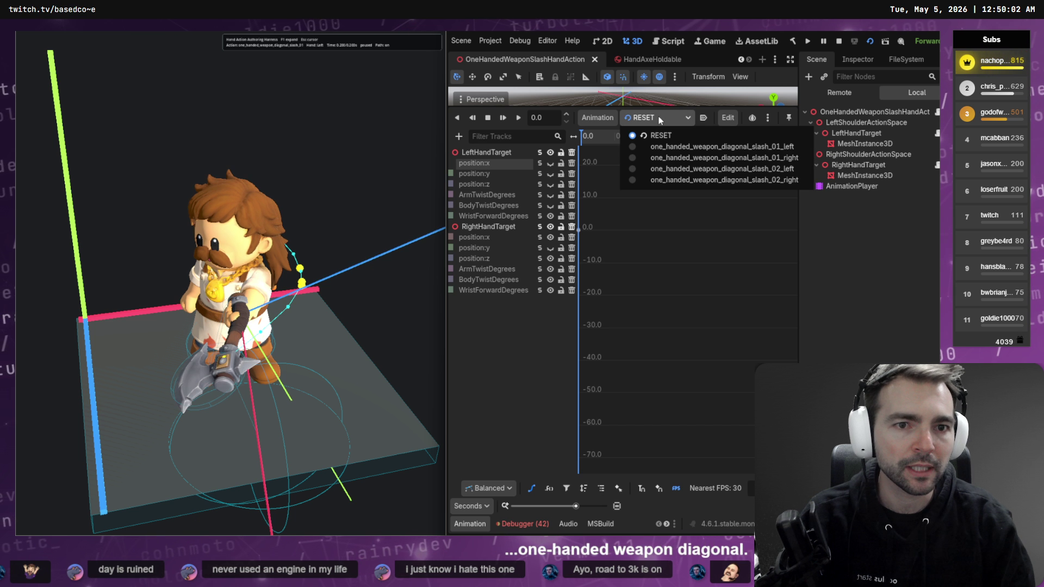
{"action": "left_click", "coordinate": [704, 152]}
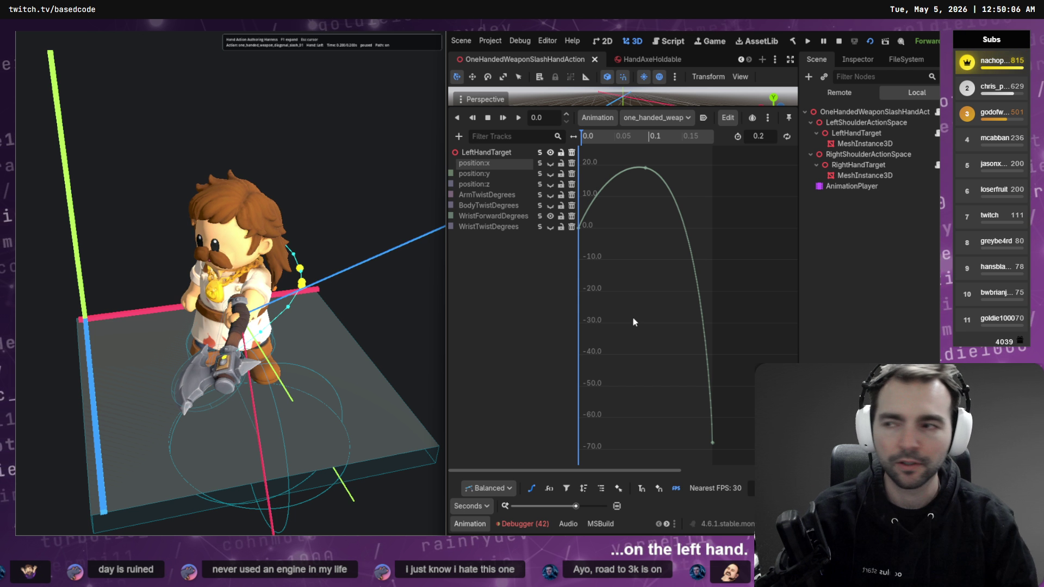
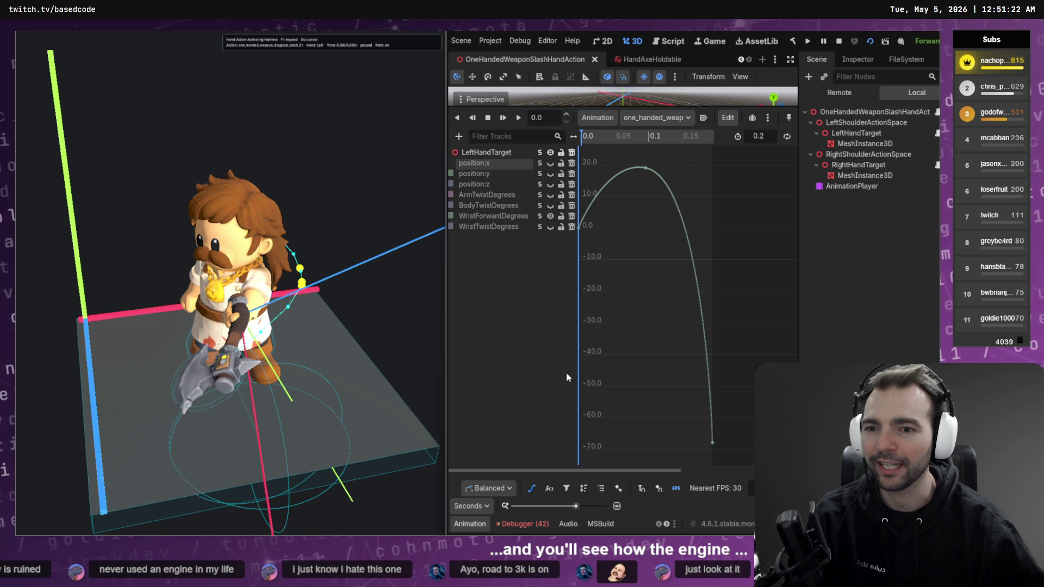
- Load the one_handed_weapon_diagonal_slash_01_left animation and solo its LeftHandTarget position:x curve
{"action": "left_click_drag", "start_coordinate": [359, 318], "coordinate": [293, 305]}
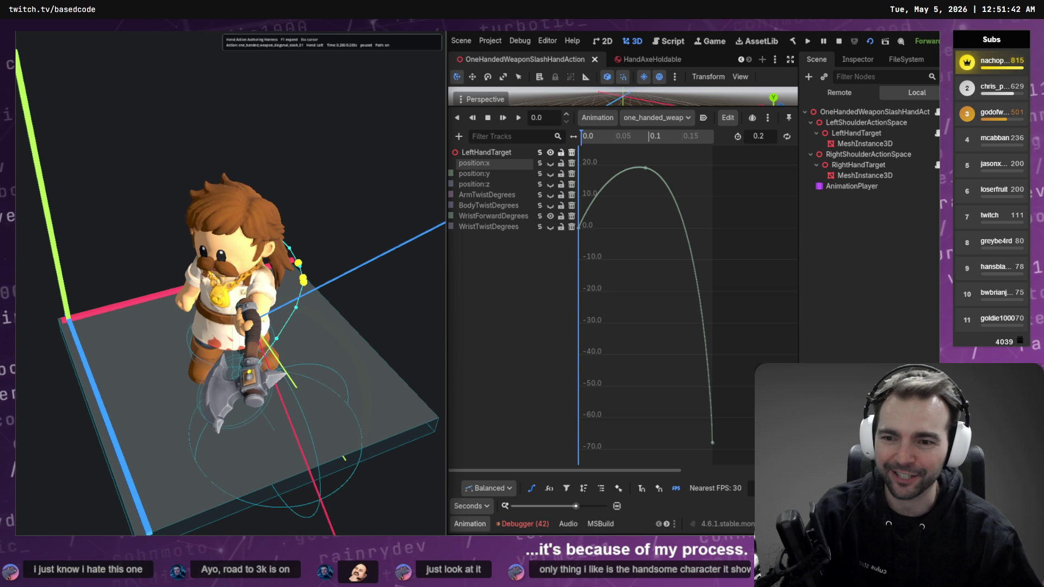
{"action": "left_click", "coordinate": [670, 120]}
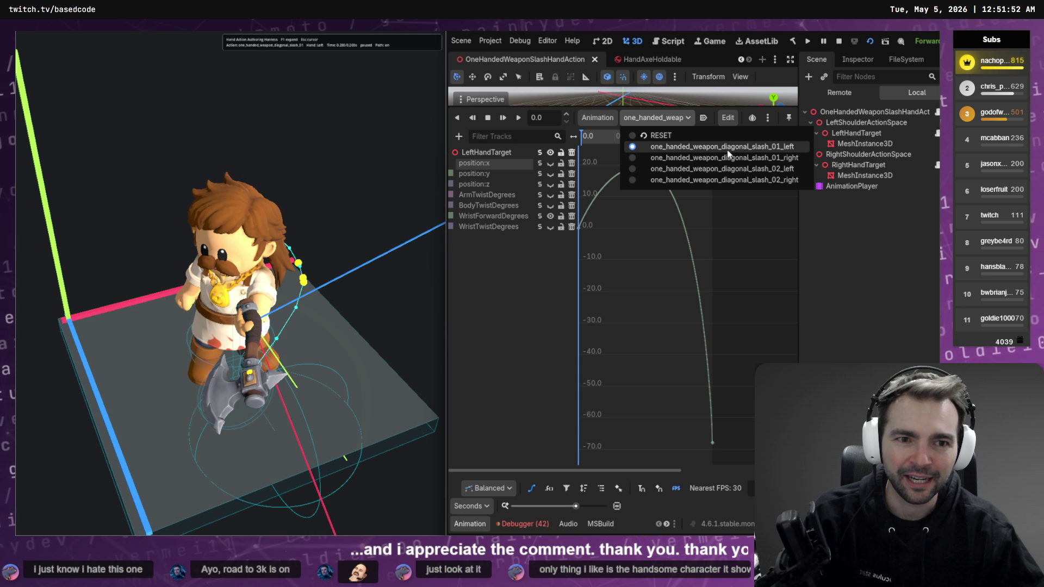
{"action": "left_click", "coordinate": [781, 148]}
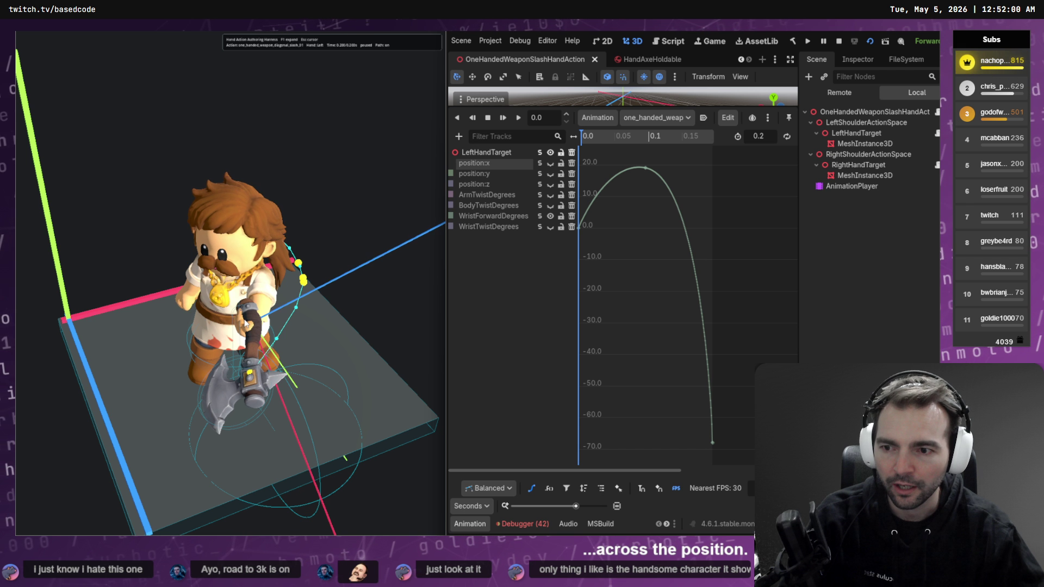
{"action": "left_click", "coordinate": [540, 163]}
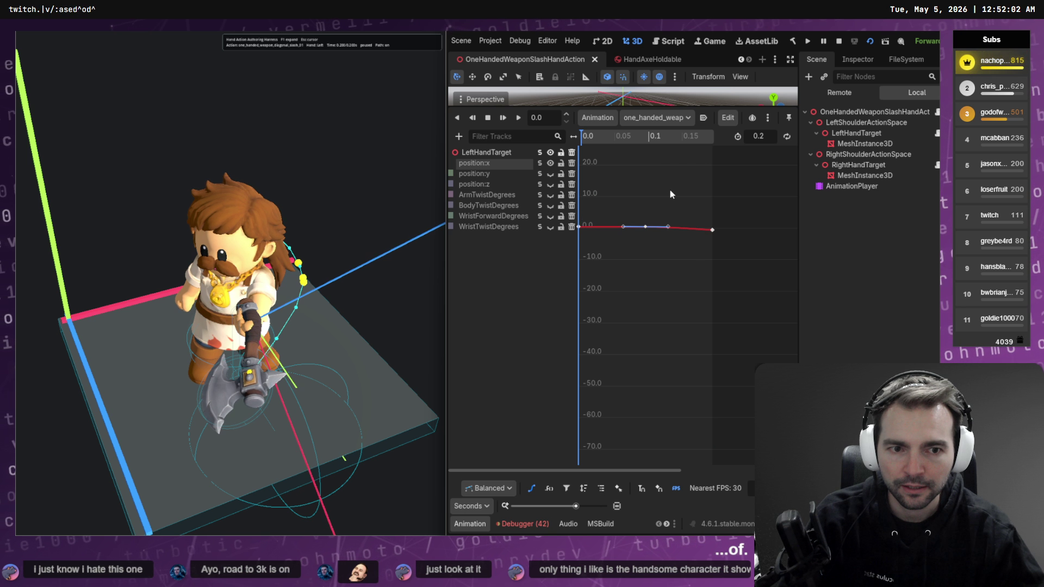
- Lower the position:x end key at 0.2 s slightly and replay the slash to check it
{"action": "left_click_drag", "start_coordinate": [715, 203], "coordinate": [690, 256]}
{"action": "key", "text": "f"}
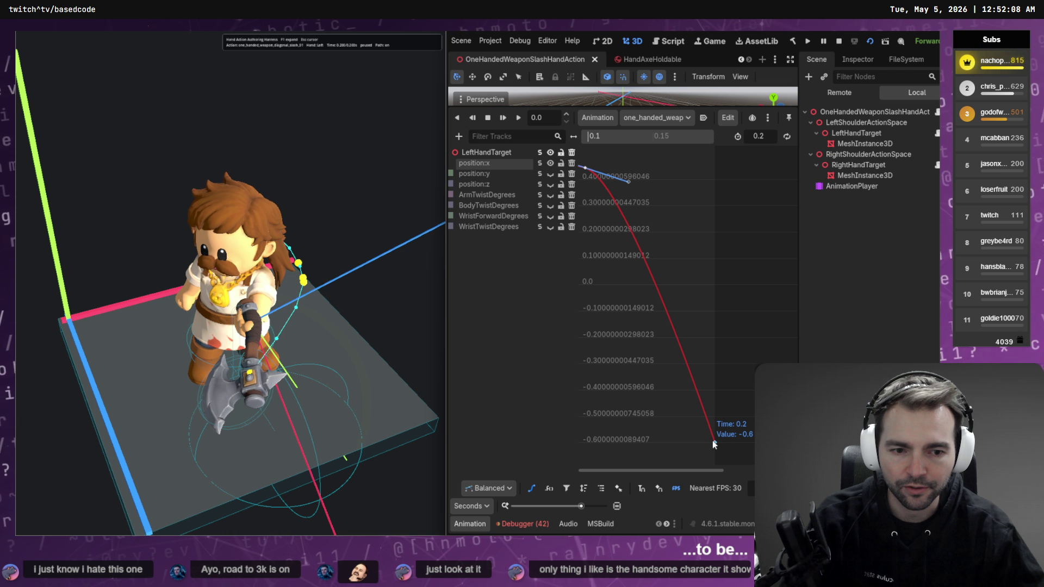
{"action": "left_click_drag", "start_coordinate": [714, 442], "coordinate": [720, 494]}
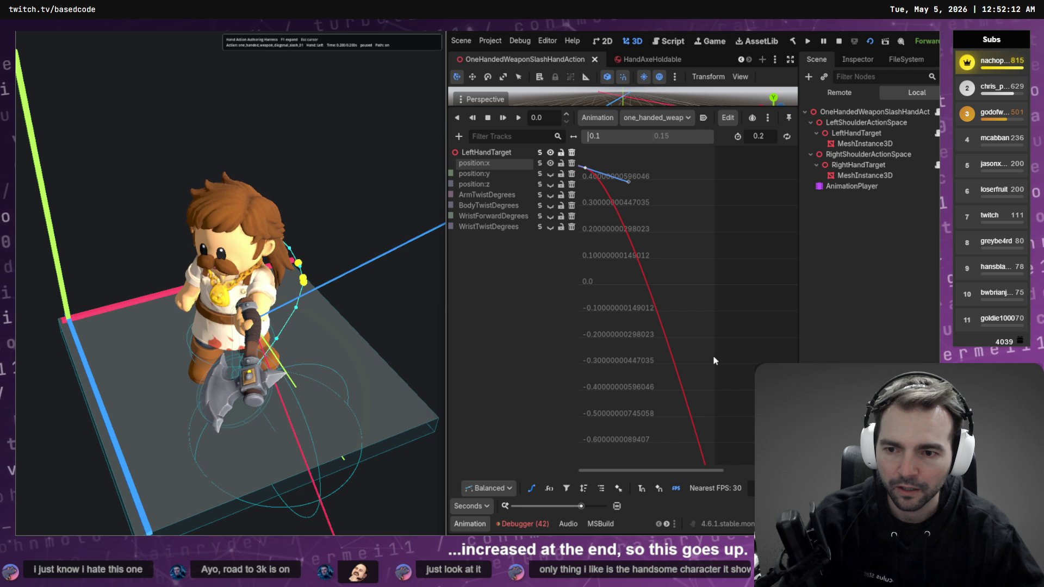
{"action": "left_click", "coordinate": [673, 118]}
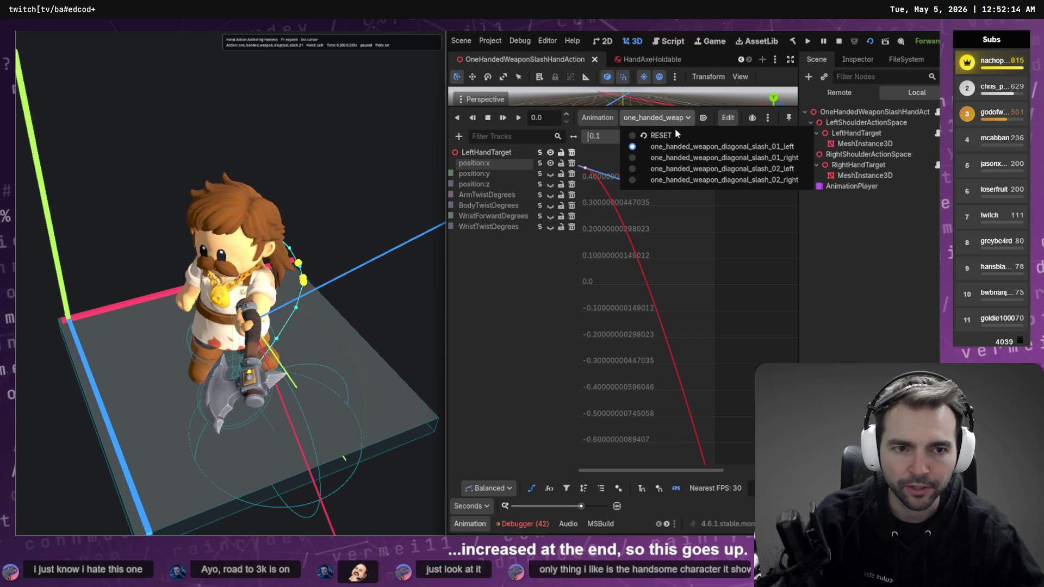
{"action": "left_click", "coordinate": [735, 148]}
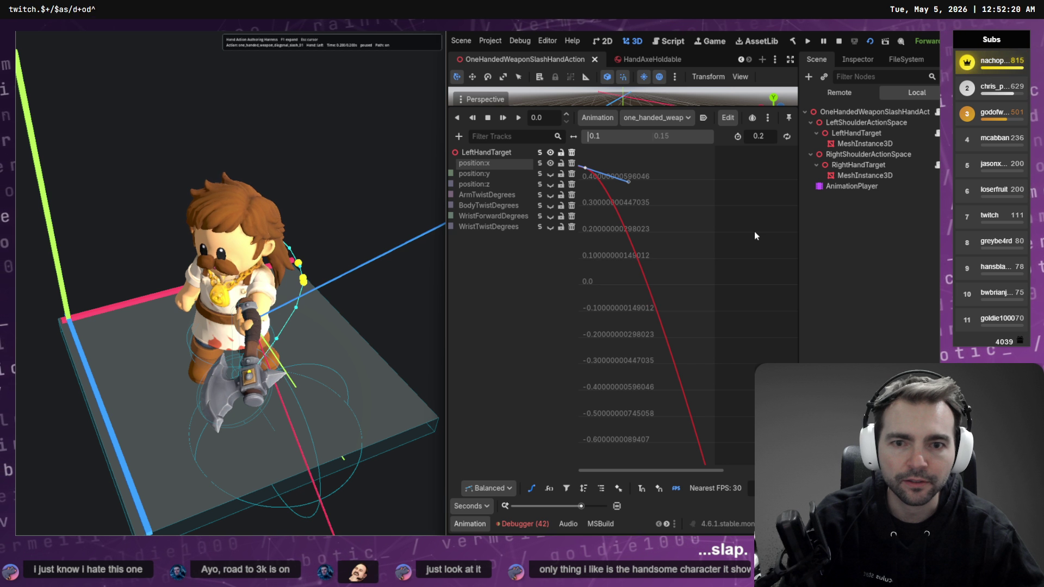
{"action": "left_click", "coordinate": [329, 245]}
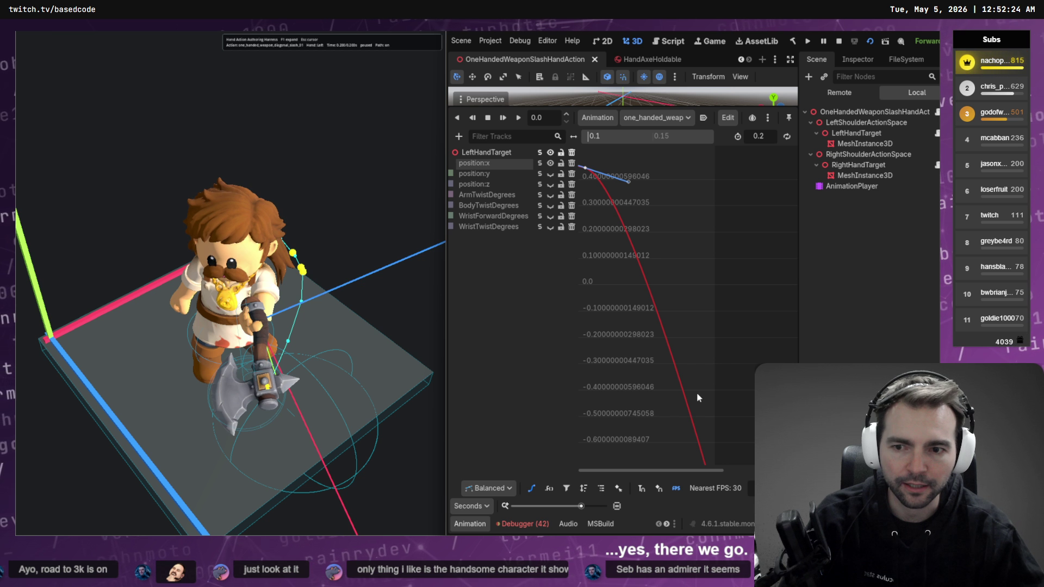
- Pull the 0.2 s position:x key to about -0.994, save, and solo WristForwardDegrees
{"action": "scroll", "coordinate": [690, 286], "scroll_direction": "down", "scroll_amount": 5}
{"action": "mouse_move", "coordinate": [707, 365]}
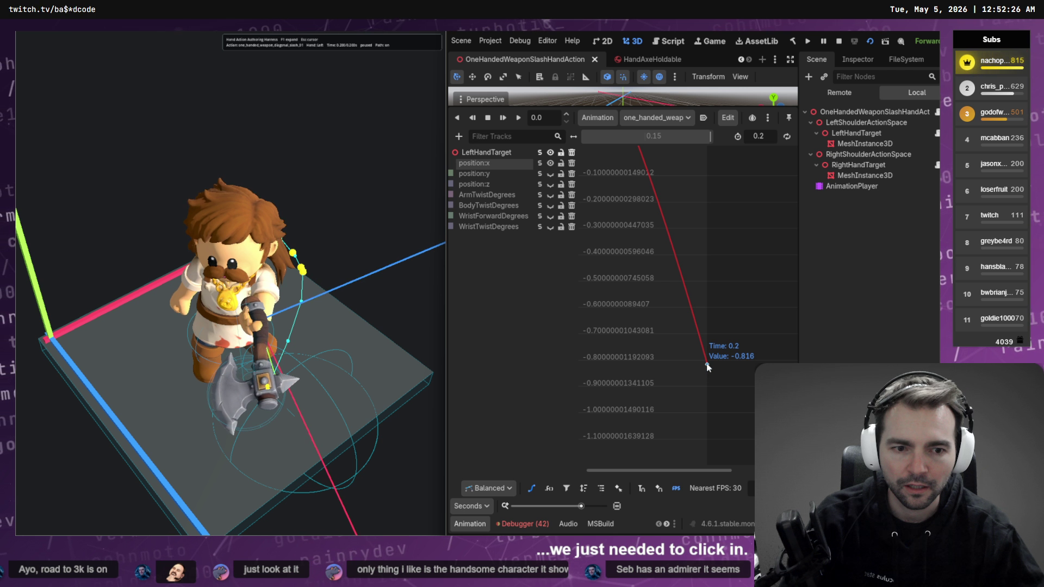
{"action": "left_click_drag", "start_coordinate": [706, 364], "coordinate": [707, 411]}
{"action": "key", "text": "ctrl+s"}
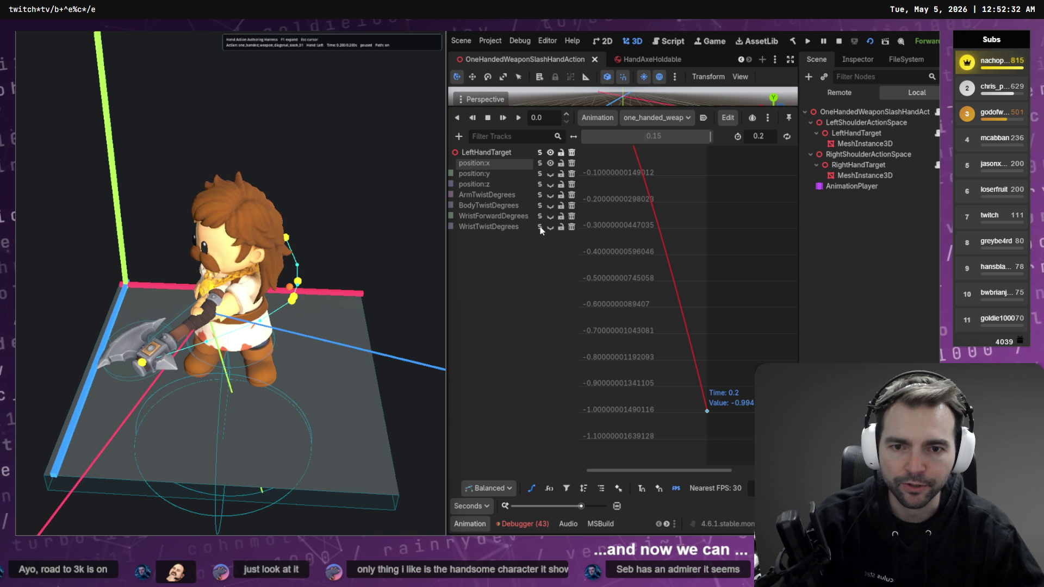
{"action": "left_click", "coordinate": [540, 216]}
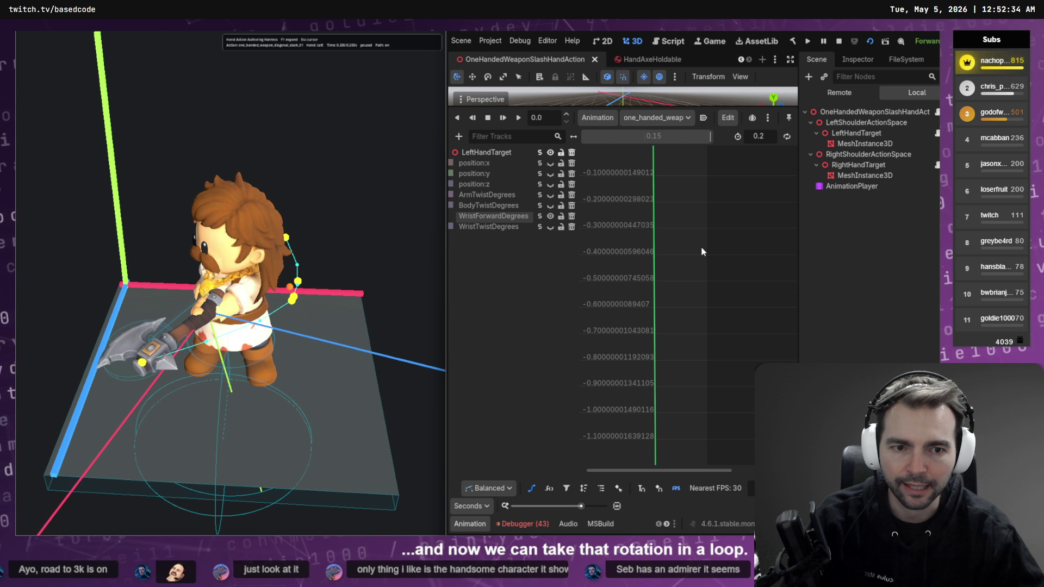
- Raise the WristForwardDegrees 0.2 s key from -69 to about -43.567 and save the scene
{"action": "key", "text": "f"}
{"action": "left_click_drag", "start_coordinate": [713, 447], "coordinate": [713, 357]}
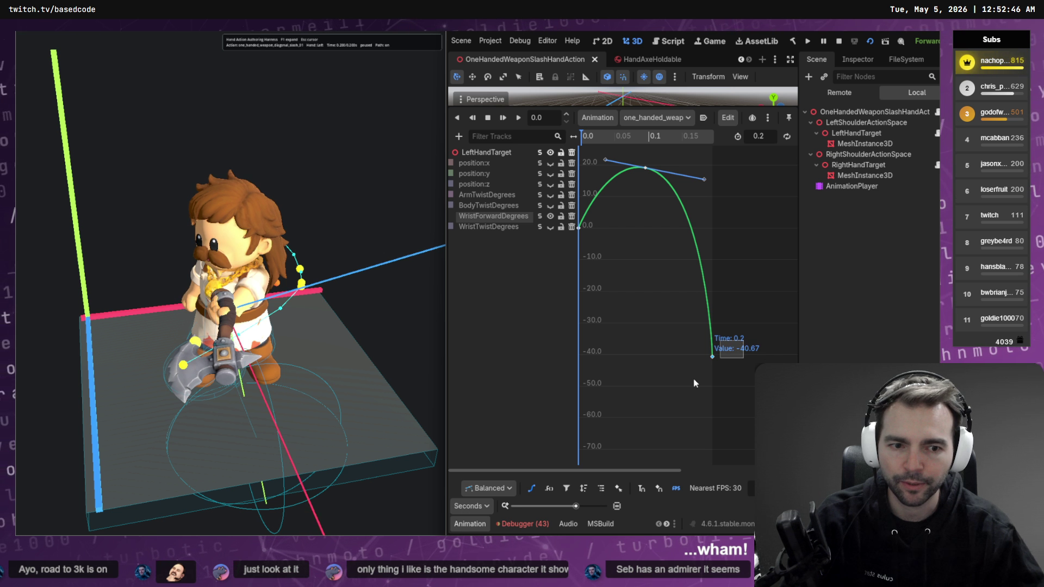
{"action": "left_click_drag", "start_coordinate": [712, 357], "coordinate": [713, 365]}
{"action": "key", "text": "ctrl+s"}
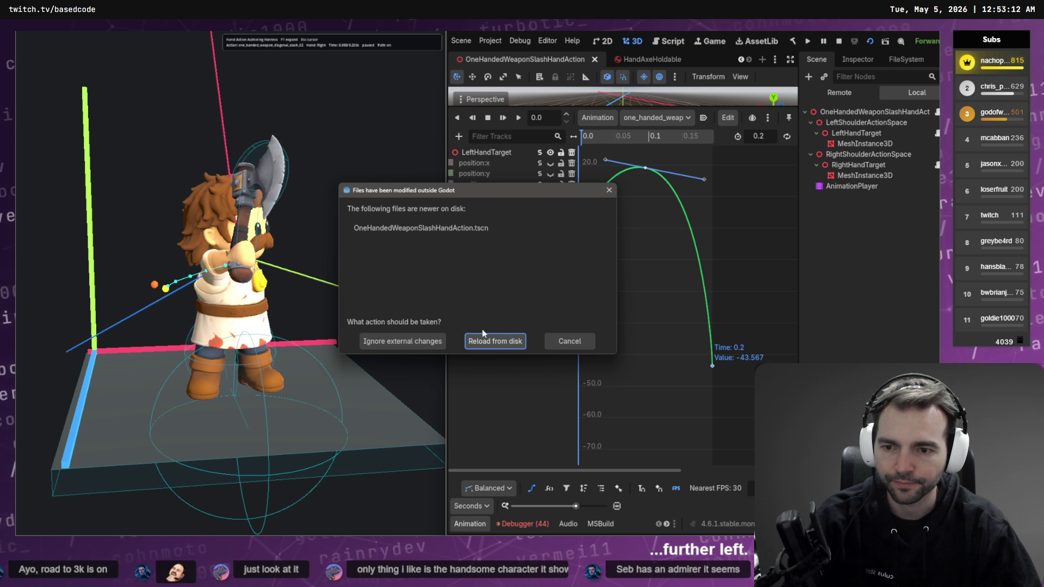
- Reload the scene from disk and view slash_02_right's RightHandTarget position:x curve
{"action": "left_click", "coordinate": [496, 342]}
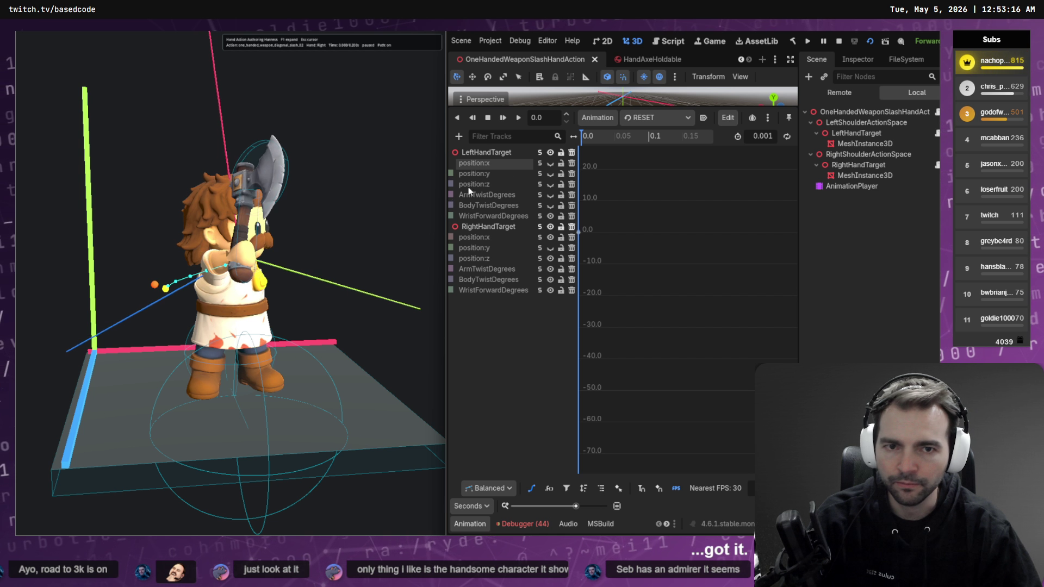
{"action": "left_click", "coordinate": [654, 120]}
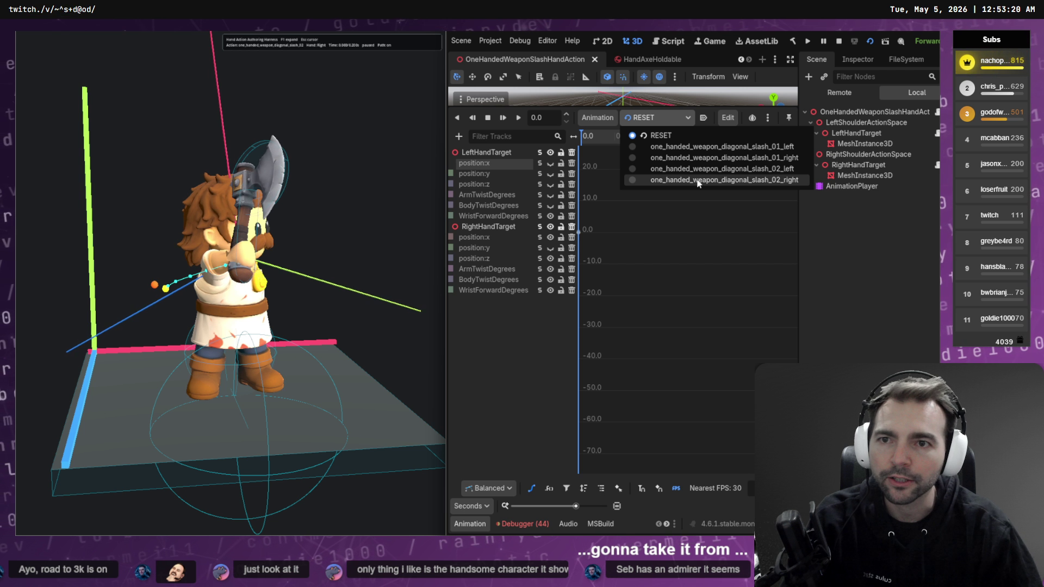
{"action": "left_click", "coordinate": [700, 180]}
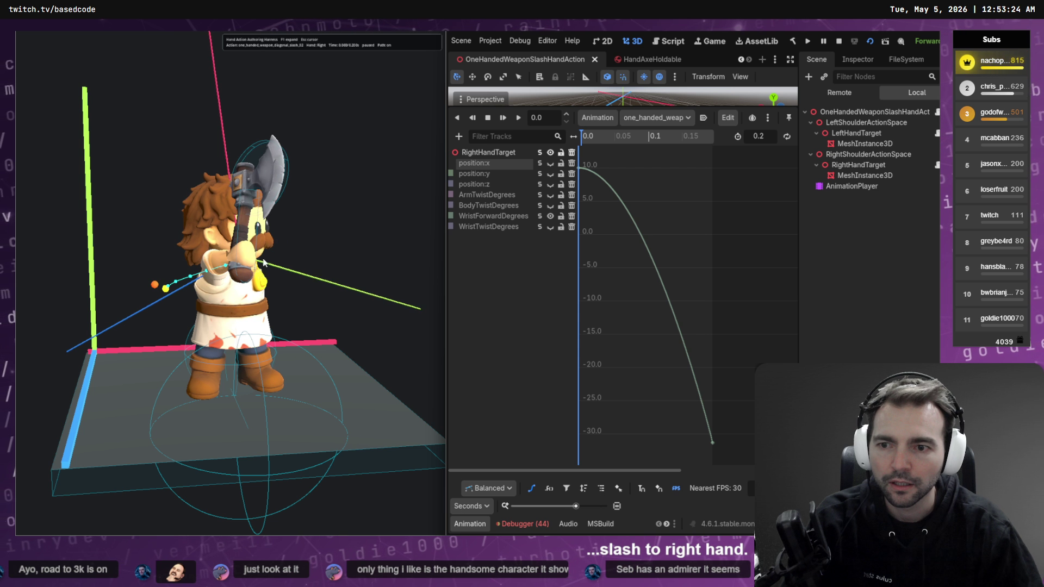
{"action": "left_click", "coordinate": [655, 118]}
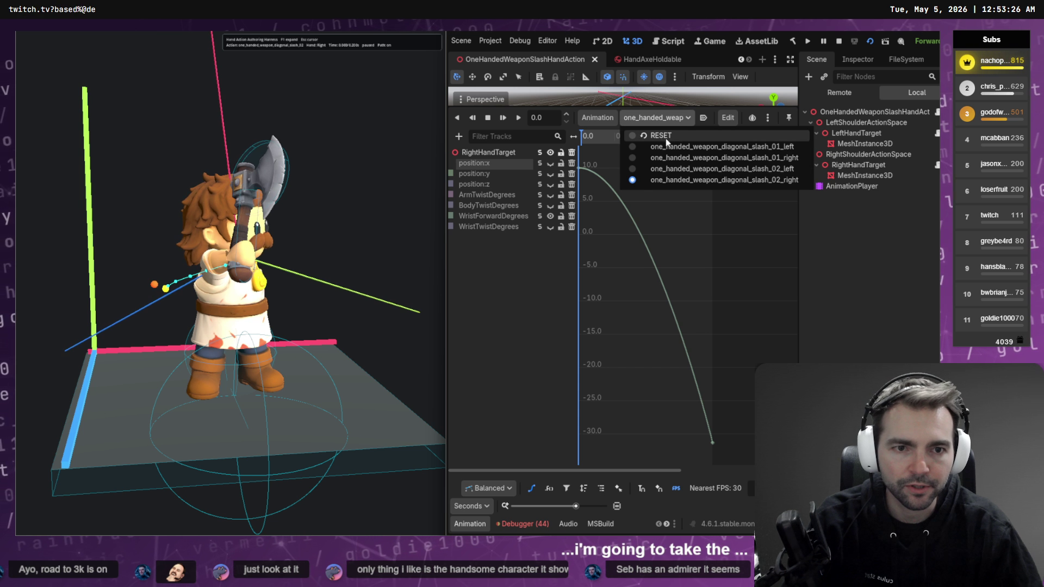
{"action": "left_click", "coordinate": [534, 171]}
{"action": "left_click", "coordinate": [522, 163]}
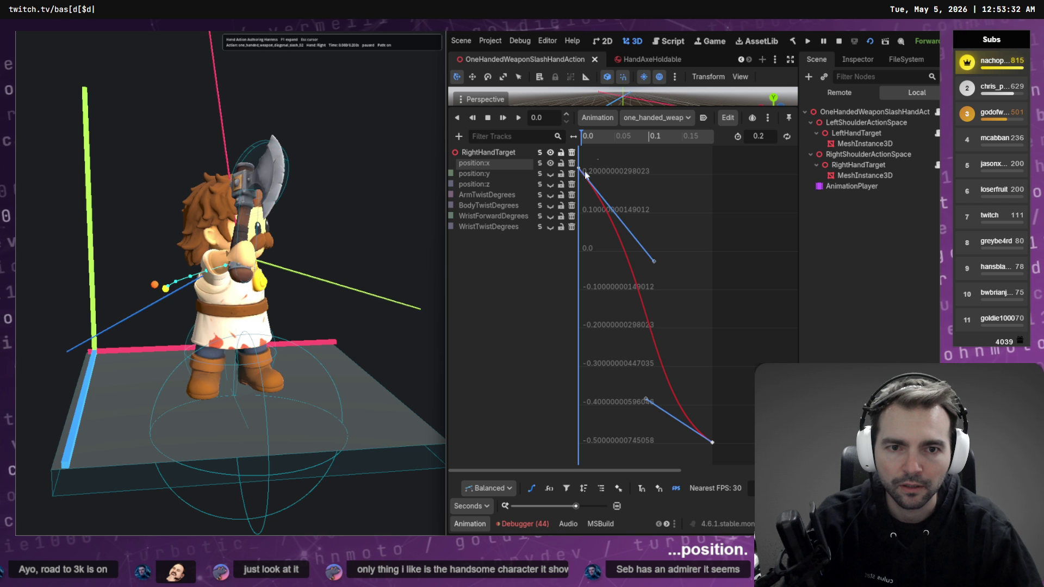
- Raise the first position:x key to about 0.32 and save the scene
{"action": "left_click_drag", "start_coordinate": [581, 173], "coordinate": [579, 145]}
{"action": "key", "text": "ctrl+s"}
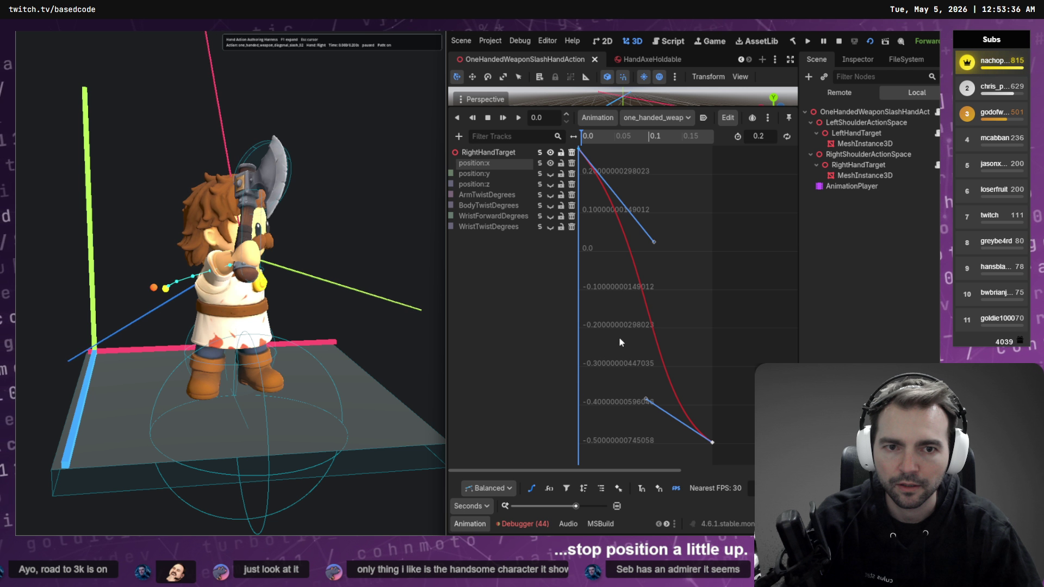
{"action": "scroll", "coordinate": [625, 296], "scroll_direction": "up", "scroll_amount": 3}
{"action": "left_click_drag", "start_coordinate": [576, 258], "coordinate": [576, 228]}
{"action": "key", "text": "ctrl+s"}
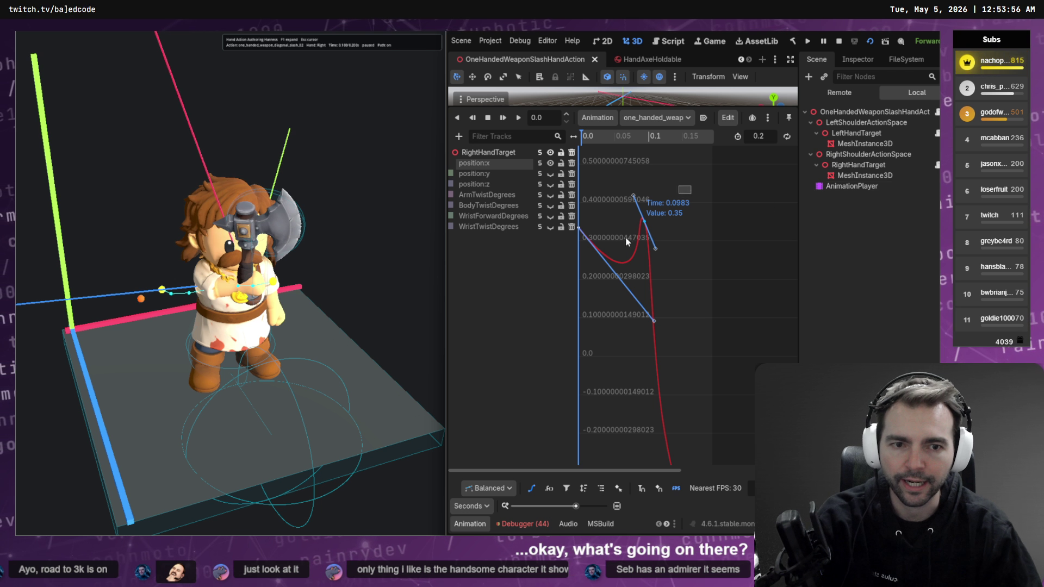
- Delete the stray key near 0.098 s, save, and show the WristForwardDegrees curve
{"action": "key", "text": "Delete"}
{"action": "key", "text": "ctrl+s"}
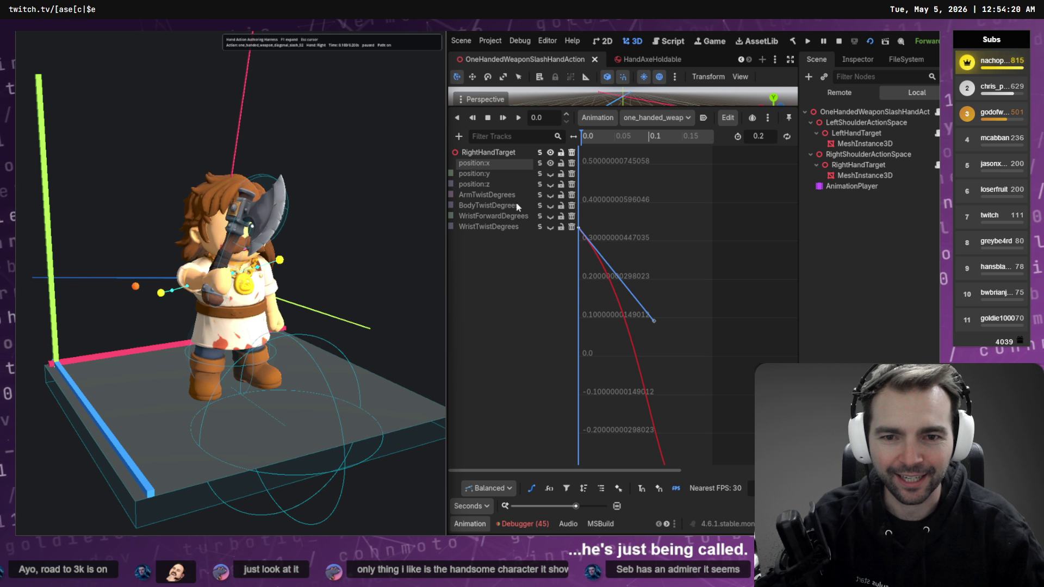
{"action": "left_click", "coordinate": [540, 219]}
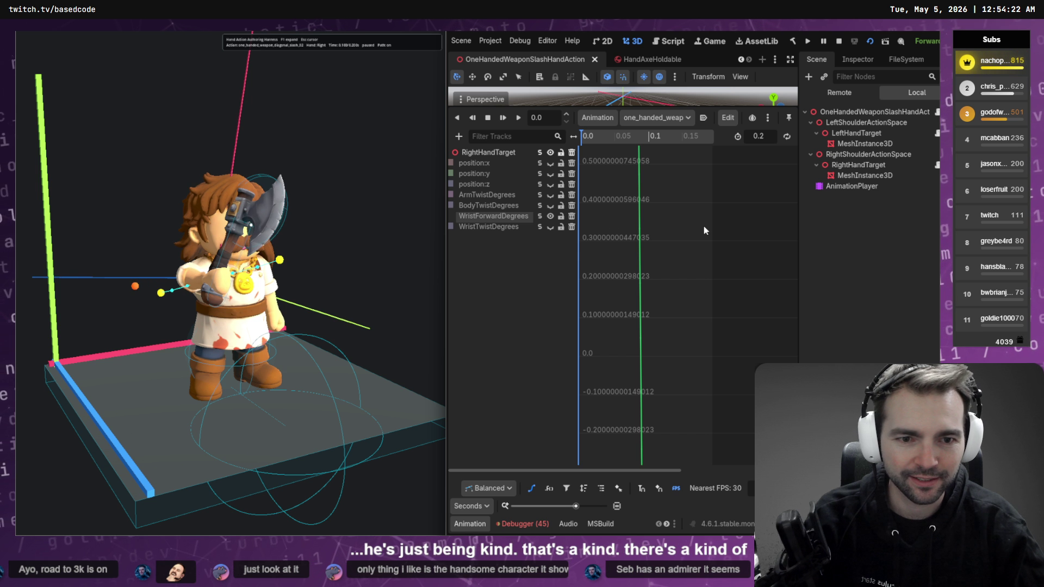
- Frame the WristForwardDegrees curve and steepen the tangent leaving its first key
{"action": "key", "text": "f"}
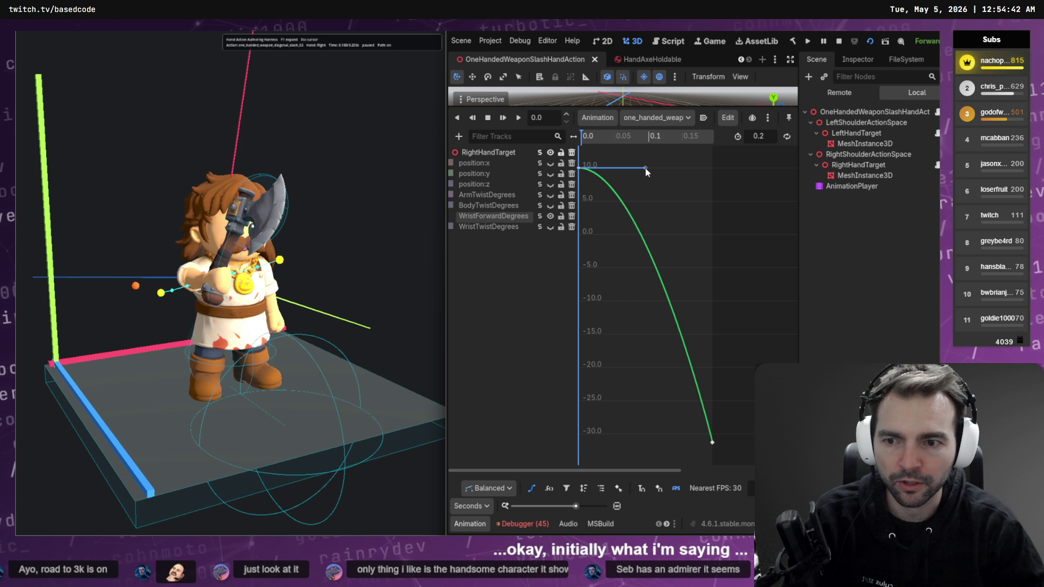
{"action": "mouse_move", "coordinate": [646, 168]}
{"action": "left_mouse_down"}
{"action": "mouse_move", "coordinate": [659, 204]}
{"action": "mouse_move", "coordinate": [693, 195]}
{"action": "mouse_move", "coordinate": [648, 230]}
{"action": "left_mouse_up"}
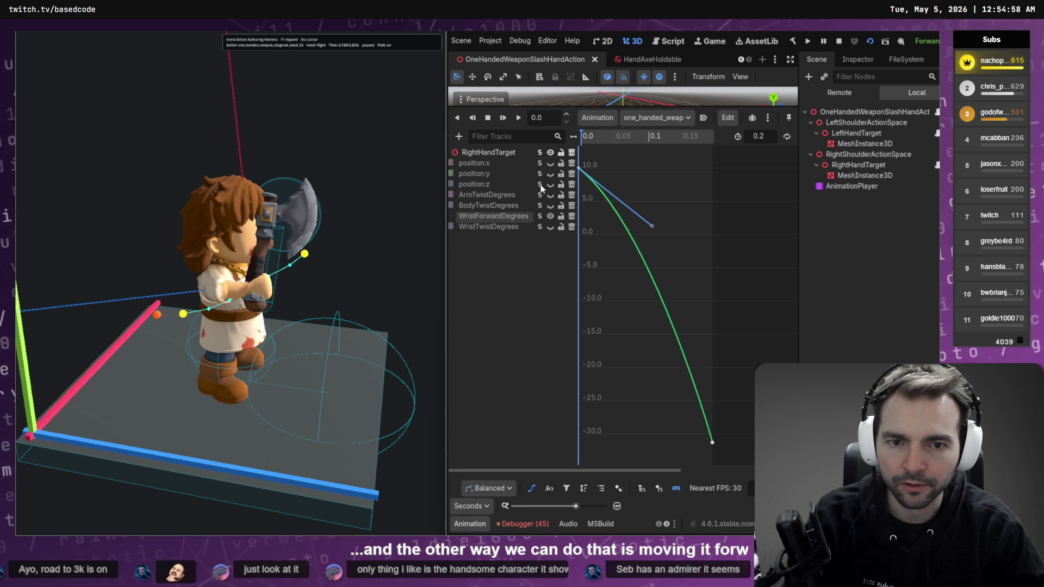
- Solo position:z and angle its first key's tangent lower
{"action": "left_click", "coordinate": [541, 185]}
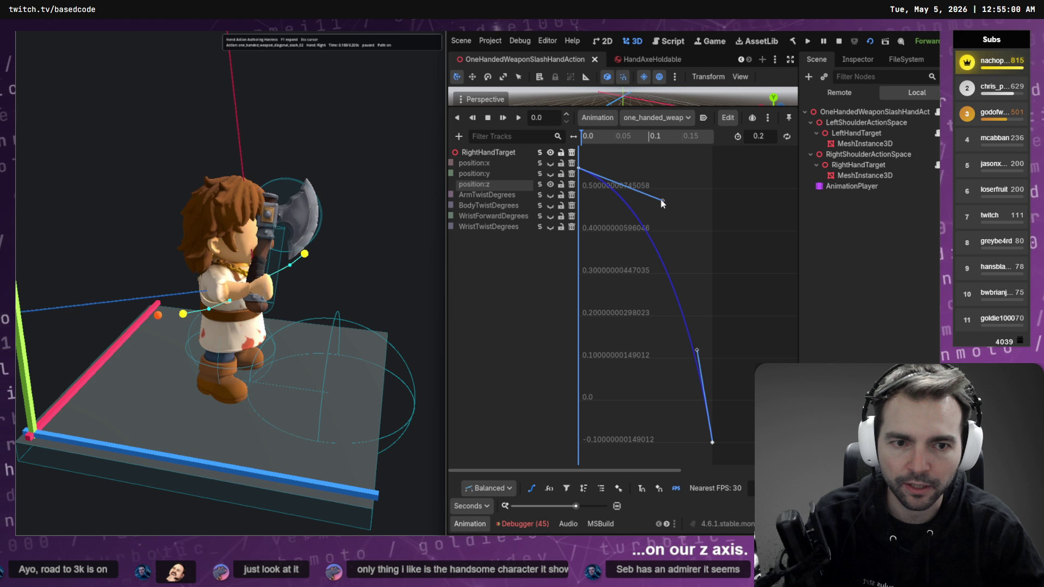
{"action": "key", "text": "ctrl+s"}
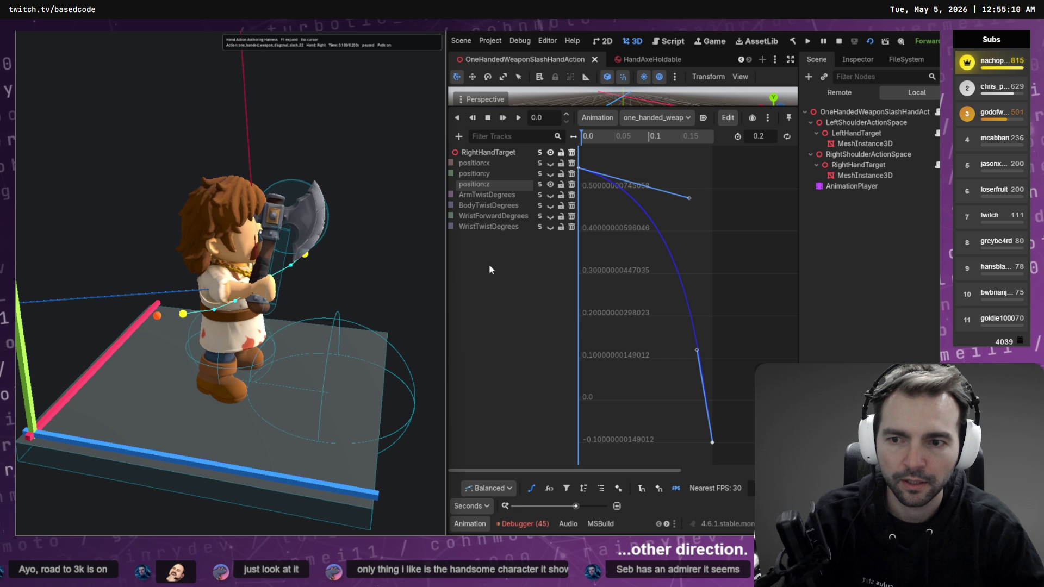
{"action": "left_click_drag", "start_coordinate": [690, 199], "coordinate": [705, 213]}
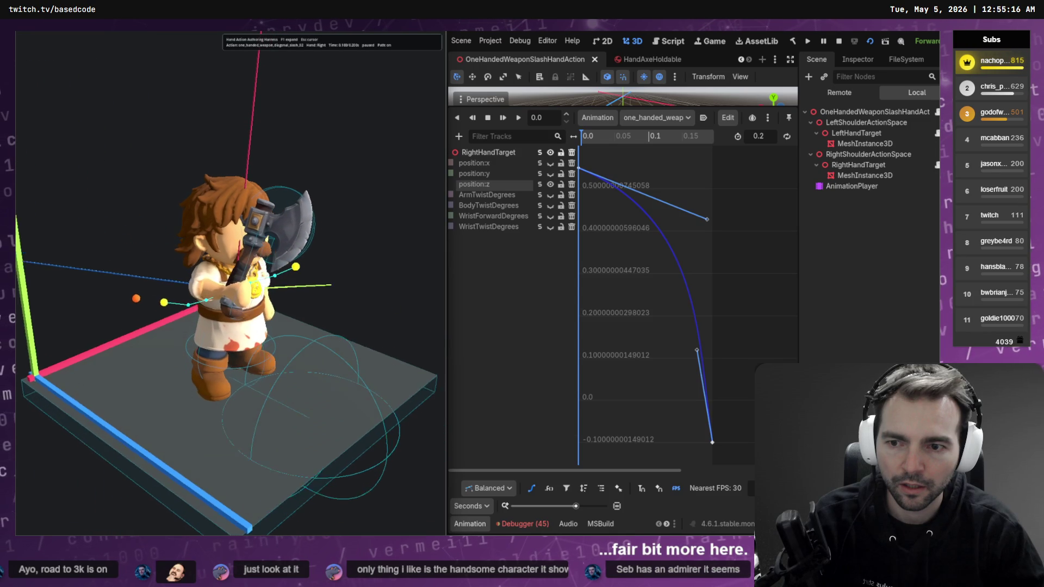
- Reshape and straighten the WristForwardDegrees curve from its first key, saving the scene
{"action": "left_click", "coordinate": [540, 217]}
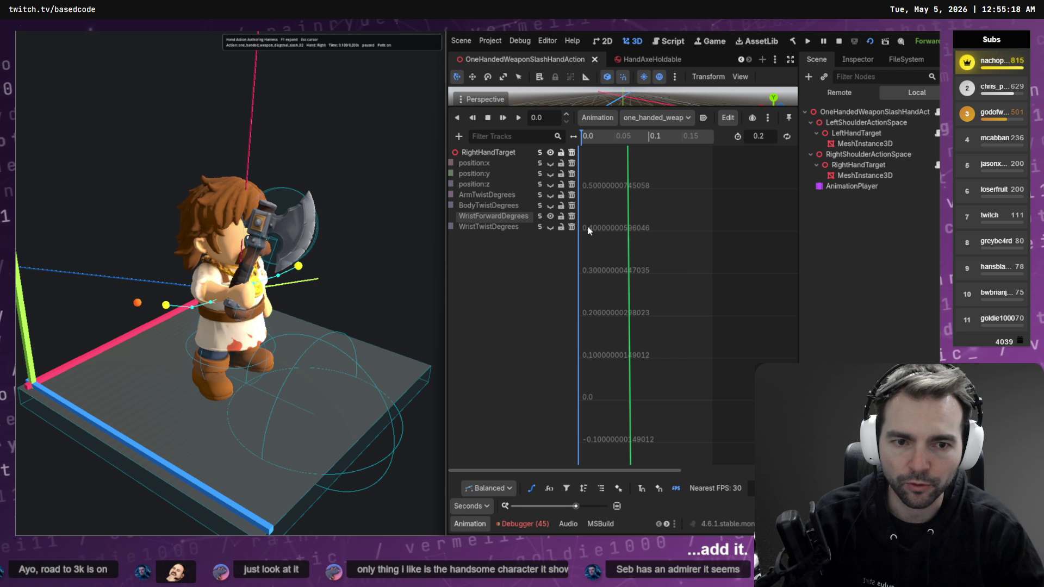
{"action": "key", "text": "f"}
{"action": "mouse_move", "coordinate": [653, 229]}
{"action": "left_mouse_down"}
{"action": "mouse_move", "coordinate": [640, 242]}
{"action": "mouse_move", "coordinate": [684, 227]}
{"action": "left_mouse_up"}
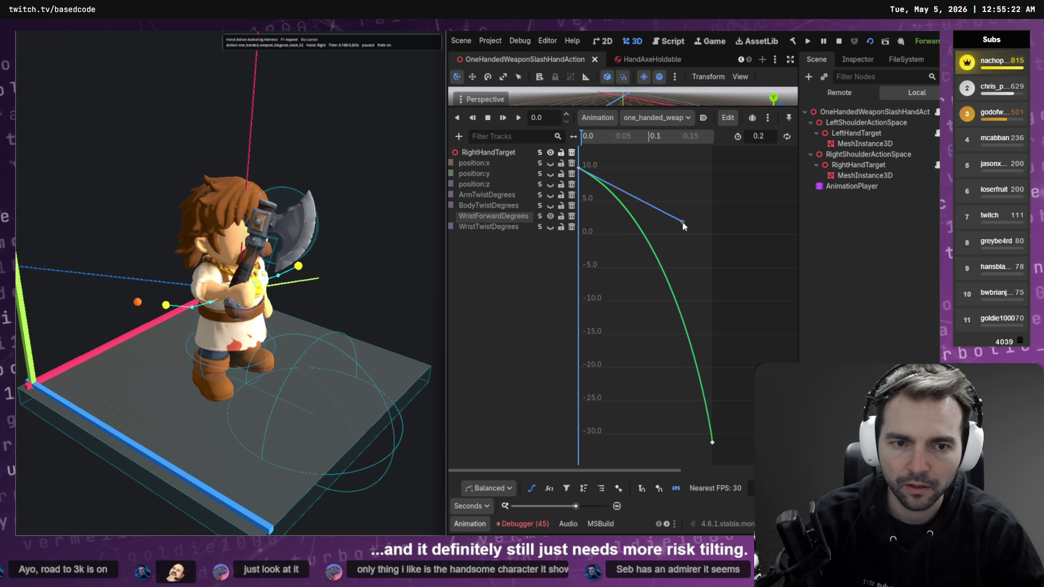
{"action": "key", "text": "ctrl+s"}
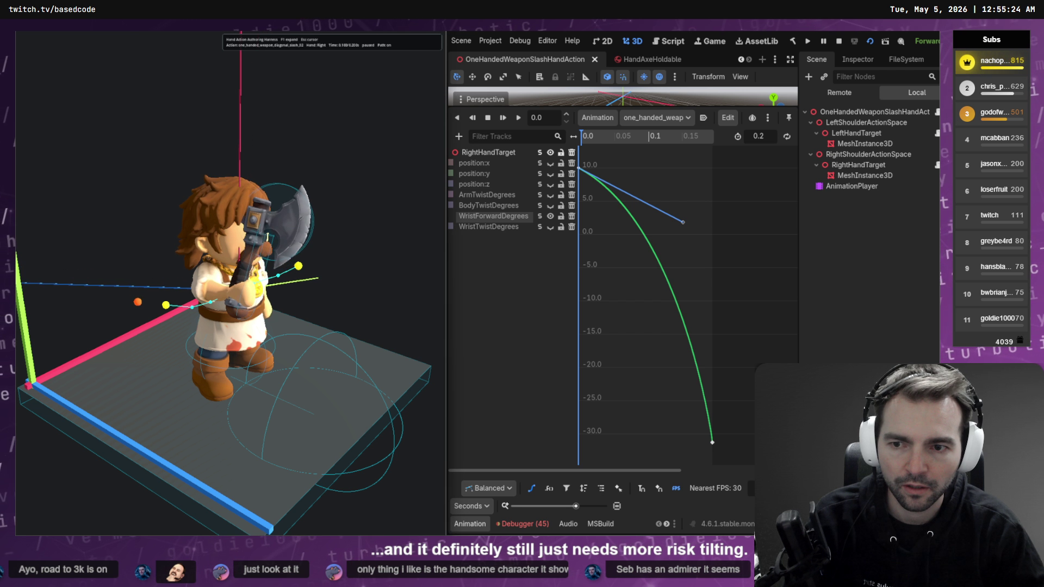
{"action": "left_click_drag", "start_coordinate": [683, 223], "coordinate": [600, 255]}
{"action": "key", "text": "ctrl+s"}
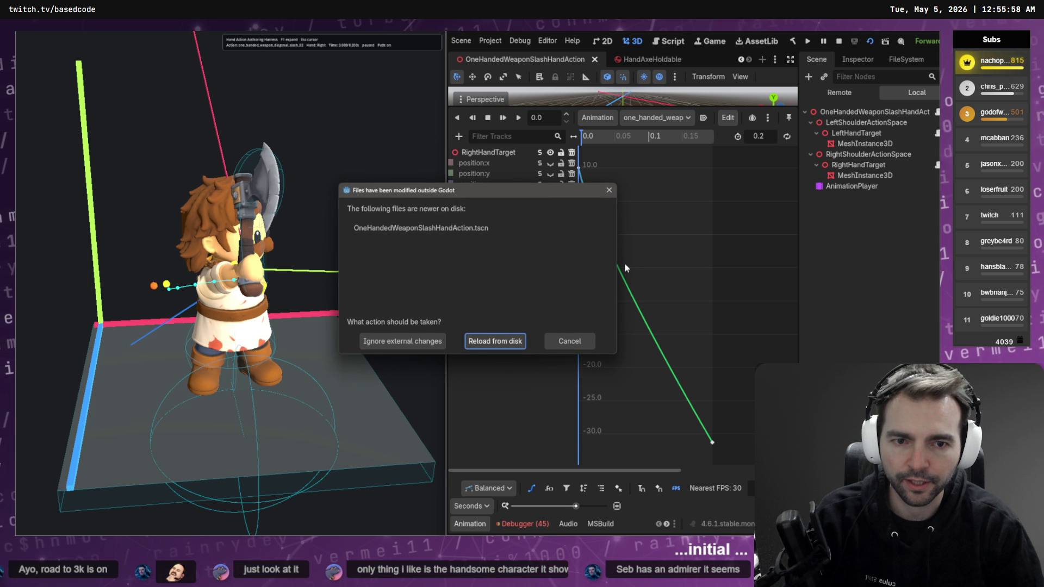
- Reload the scene from disk and load slash_02_right in bezier view
{"action": "left_click", "coordinate": [501, 342]}
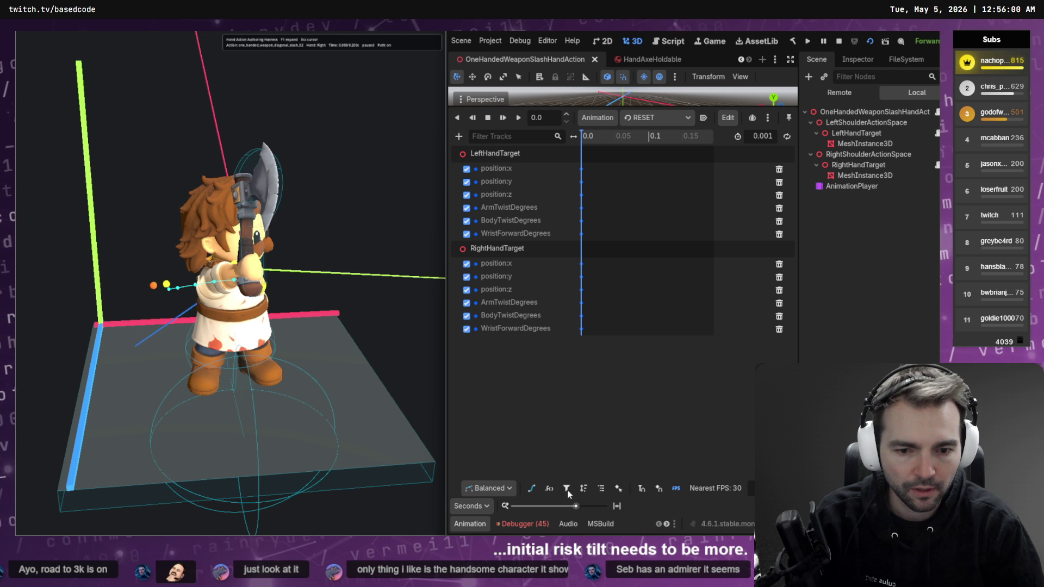
{"action": "left_click", "coordinate": [677, 488]}
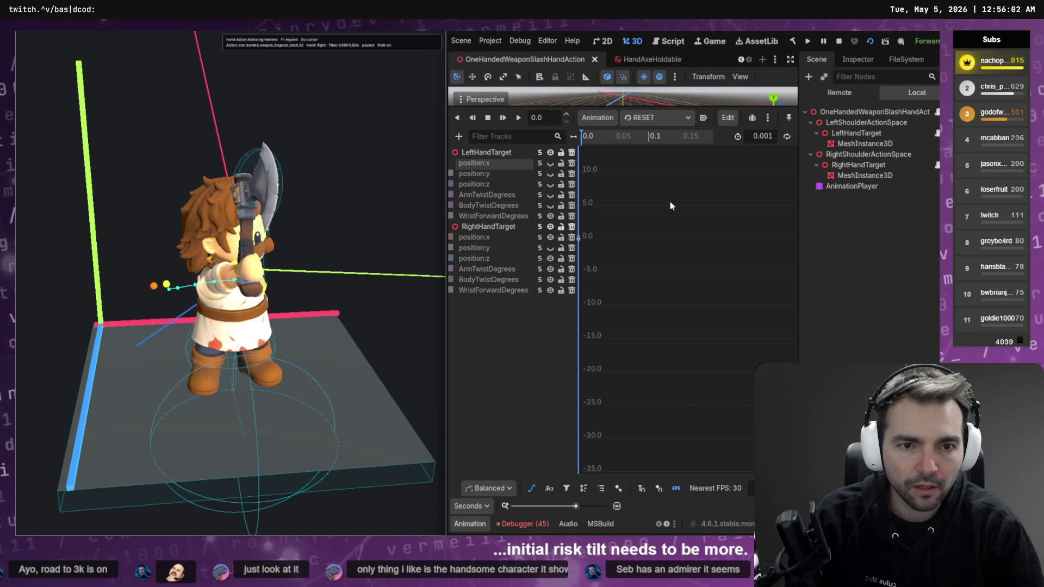
{"action": "left_click", "coordinate": [682, 116]}
{"action": "left_click", "coordinate": [695, 179]}
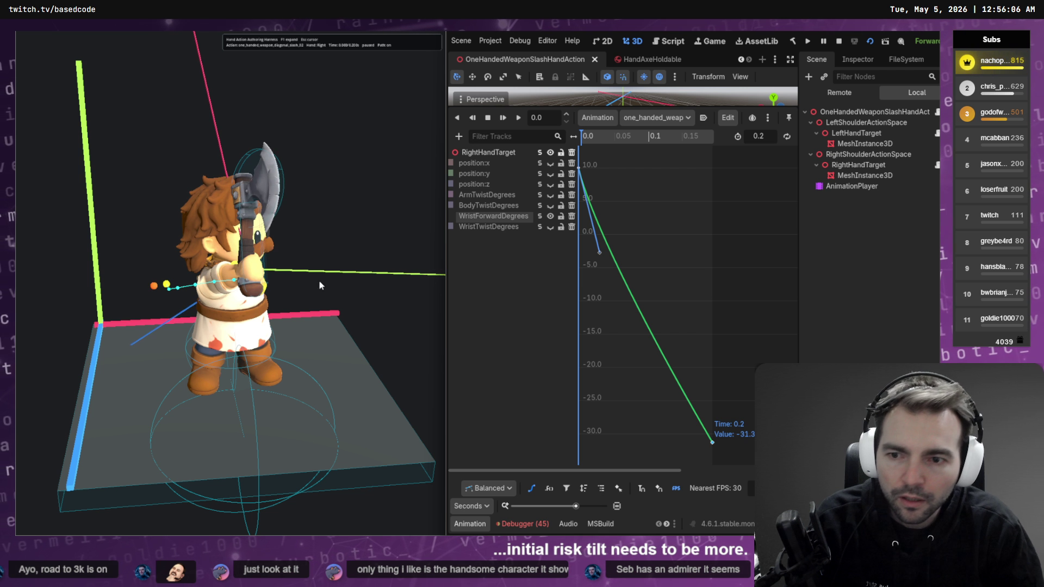
- Lower the time-0 WristForwardDegrees key to about -8, saving along the way
{"action": "mouse_move", "coordinate": [611, 197]}
{"action": "left_mouse_down"}
{"action": "mouse_move", "coordinate": [570, 155]}
{"action": "mouse_move", "coordinate": [581, 132]}
{"action": "left_mouse_up"}
{"action": "scroll", "coordinate": [667, 289], "scroll_direction": "up", "scroll_amount": 3}
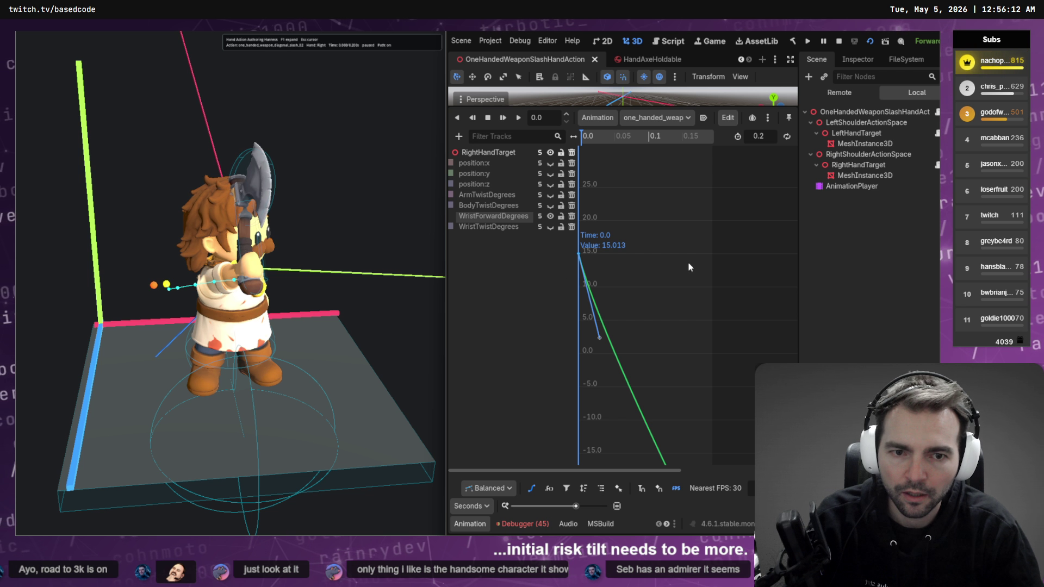
{"action": "mouse_move", "coordinate": [580, 253]}
{"action": "left_mouse_down"}
{"action": "mouse_move", "coordinate": [583, 315]}
{"action": "mouse_move", "coordinate": [599, 276]}
{"action": "mouse_move", "coordinate": [581, 293]}
{"action": "mouse_move", "coordinate": [582, 366]}
{"action": "left_mouse_up"}
{"action": "key", "text": "ctrl+s"}
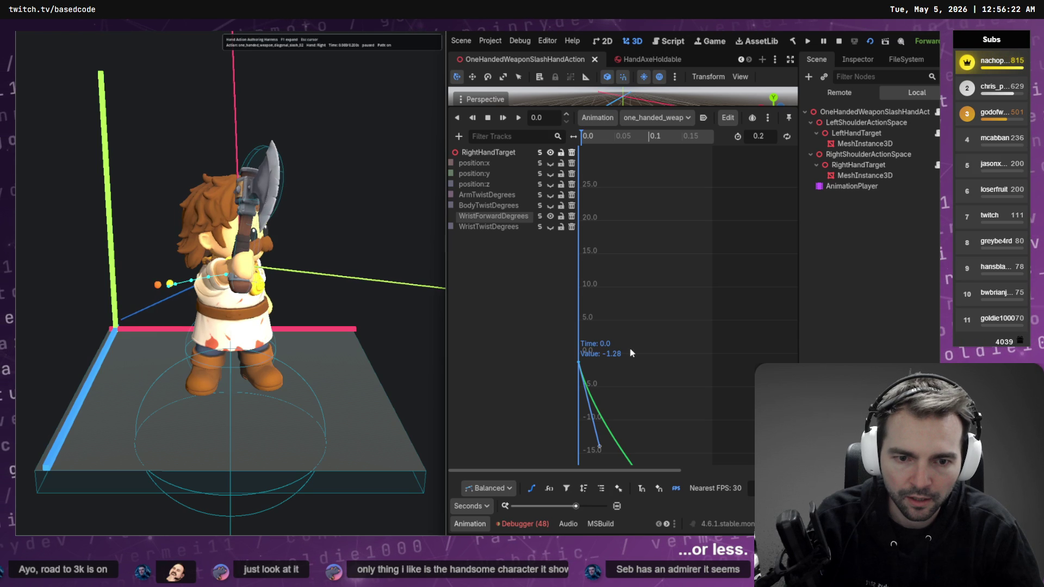
{"action": "left_click_drag", "start_coordinate": [579, 361], "coordinate": [580, 412]}
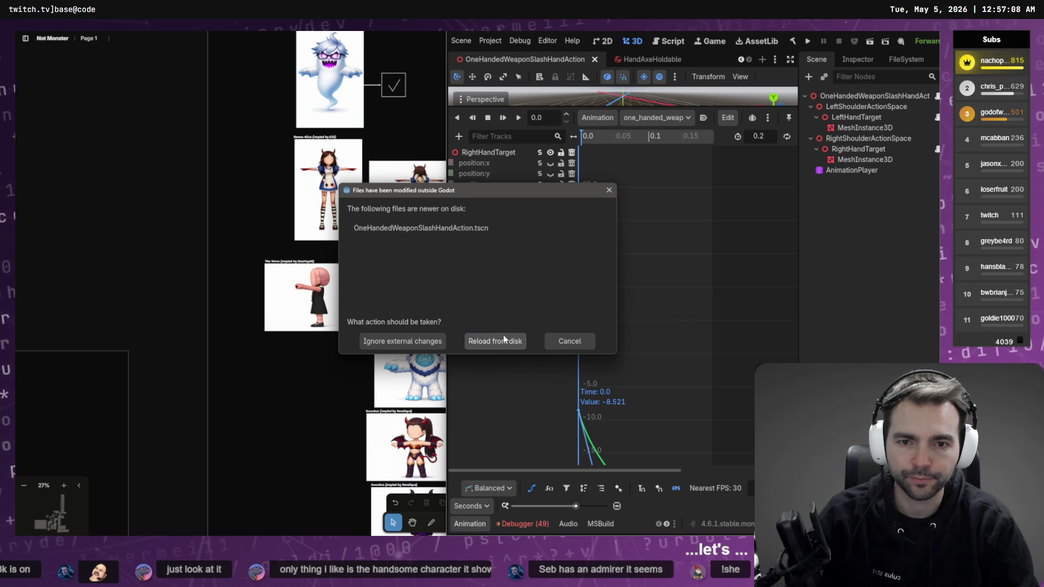
- Reload the changed scene and apply a saved editor layout
{"action": "left_click", "coordinate": [502, 341]}
{"action": "left_click", "coordinate": [490, 41]}
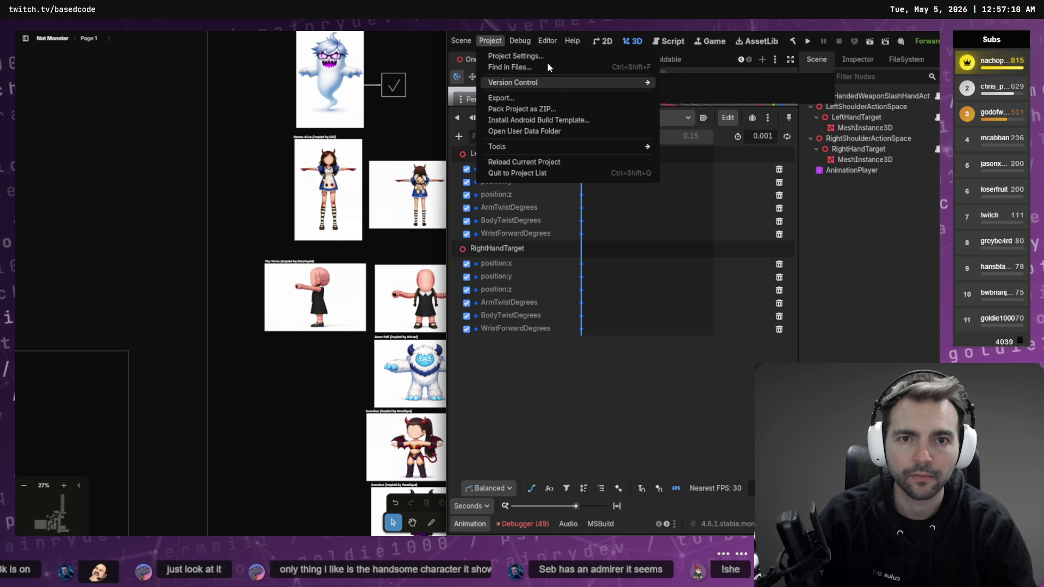
{"action": "left_click", "coordinate": [547, 41]}
{"action": "mouse_move", "coordinate": [598, 82]}
{"action": "mouse_move", "coordinate": [625, 94]}
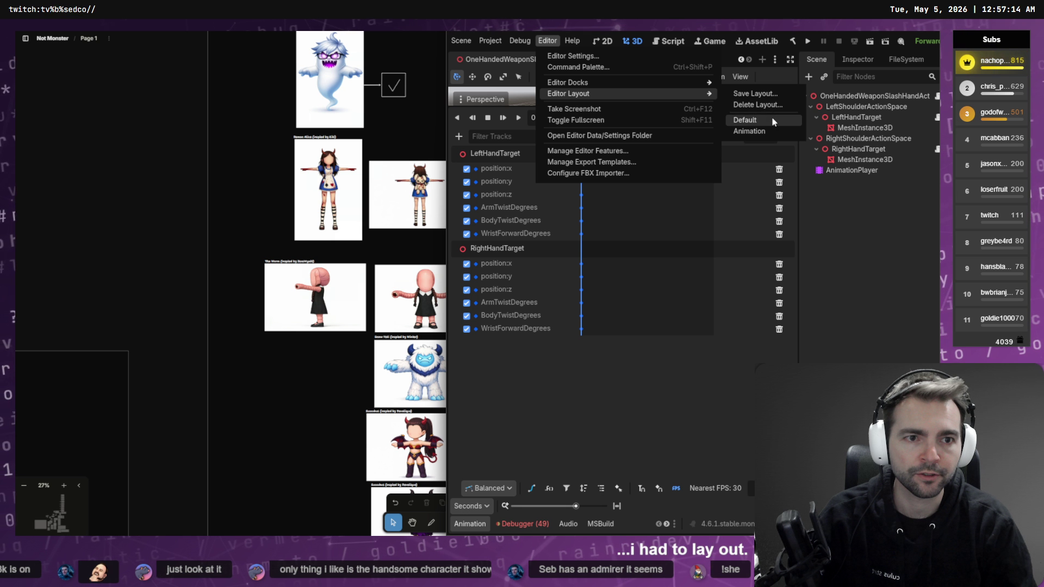
{"action": "left_click", "coordinate": [761, 105]}
{"action": "key", "text": "Escape"}
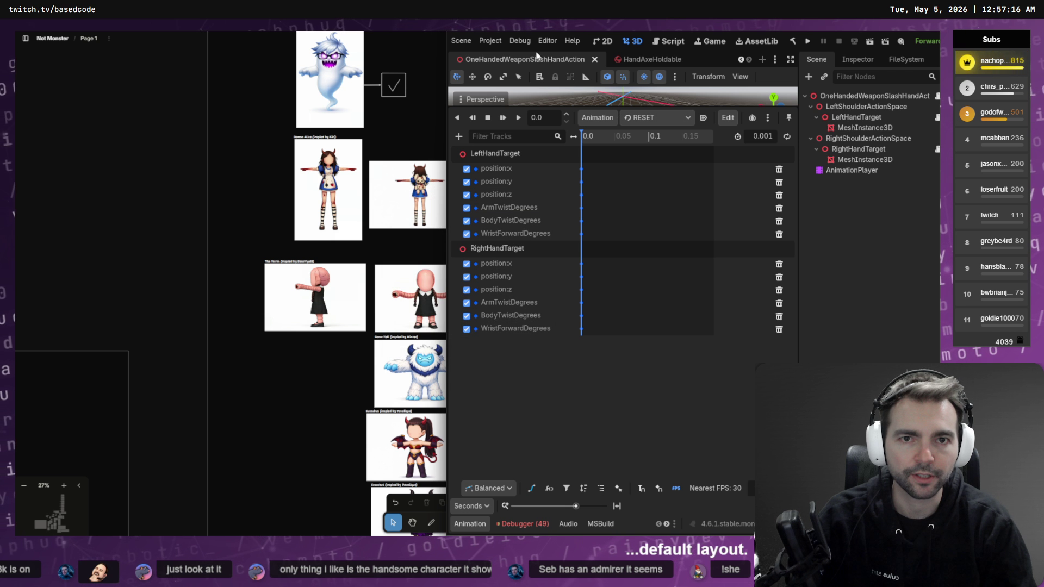
{"action": "left_click", "coordinate": [519, 41]}
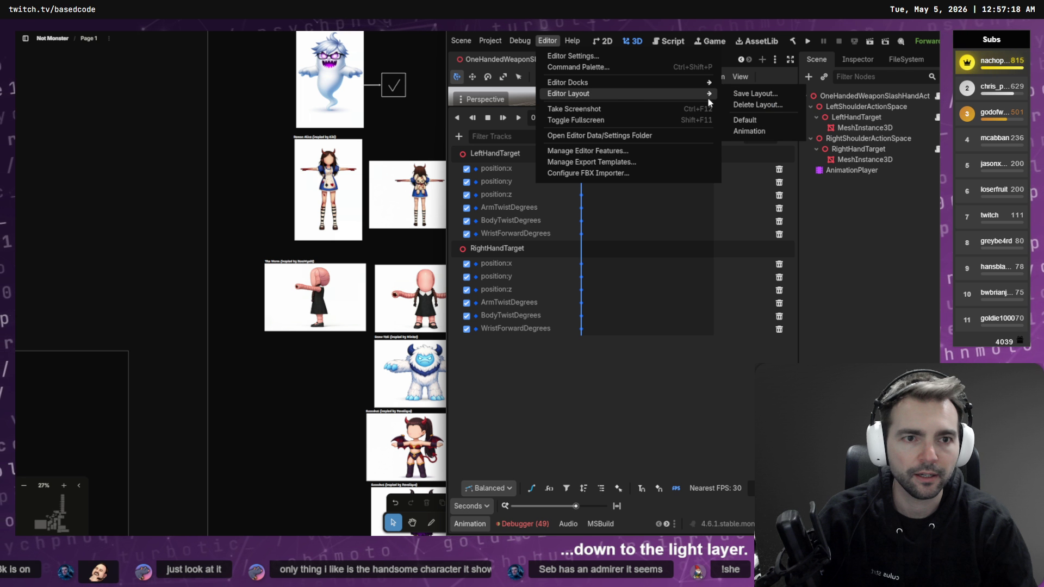
{"action": "left_click", "coordinate": [770, 124]}
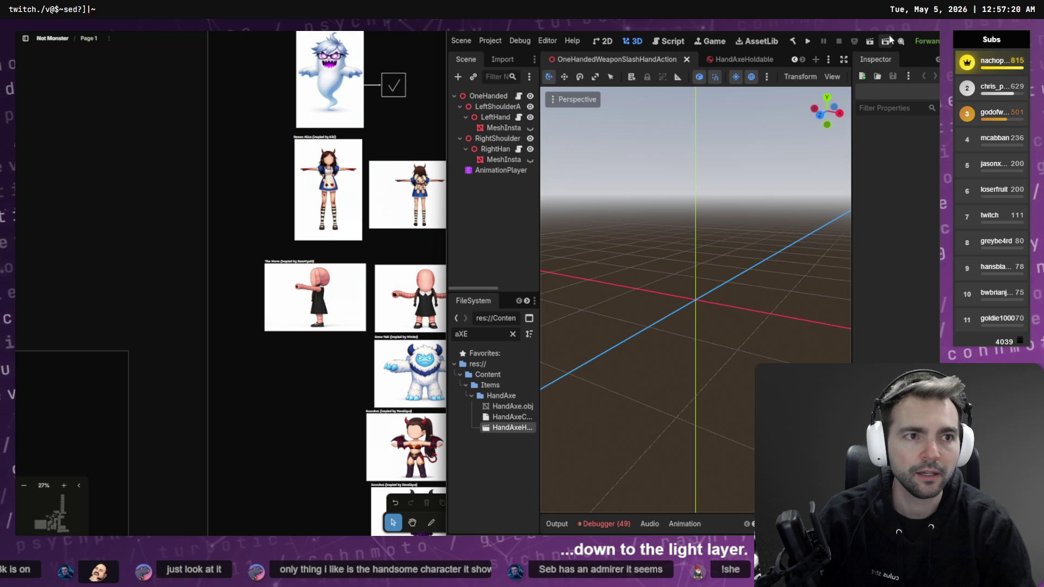
- Maximise the editor, show the Output log, and build and run the game with F5
{"action": "double_click", "coordinate": [883, 40]}
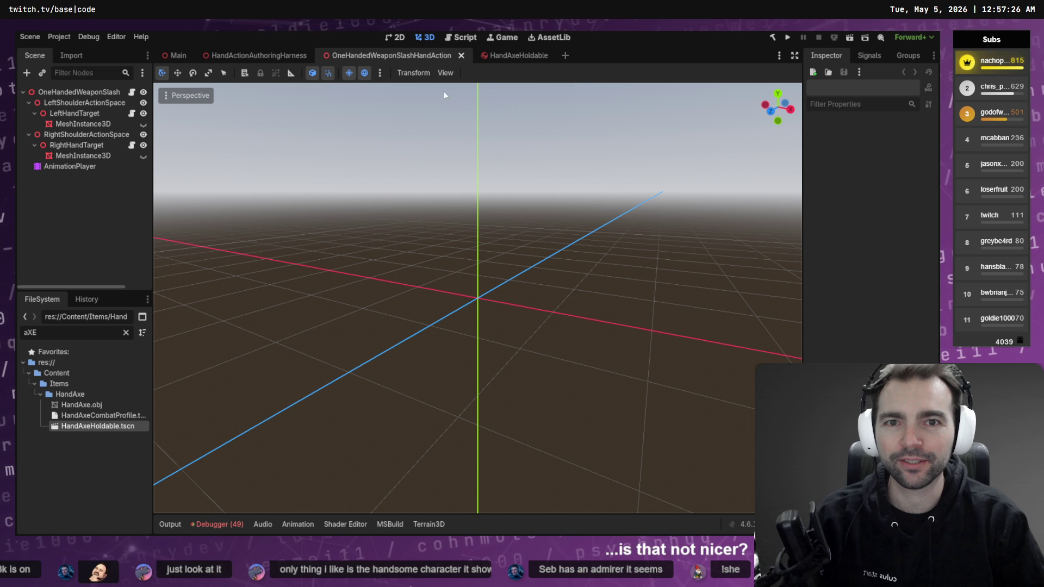
{"action": "left_click", "coordinate": [170, 524]}
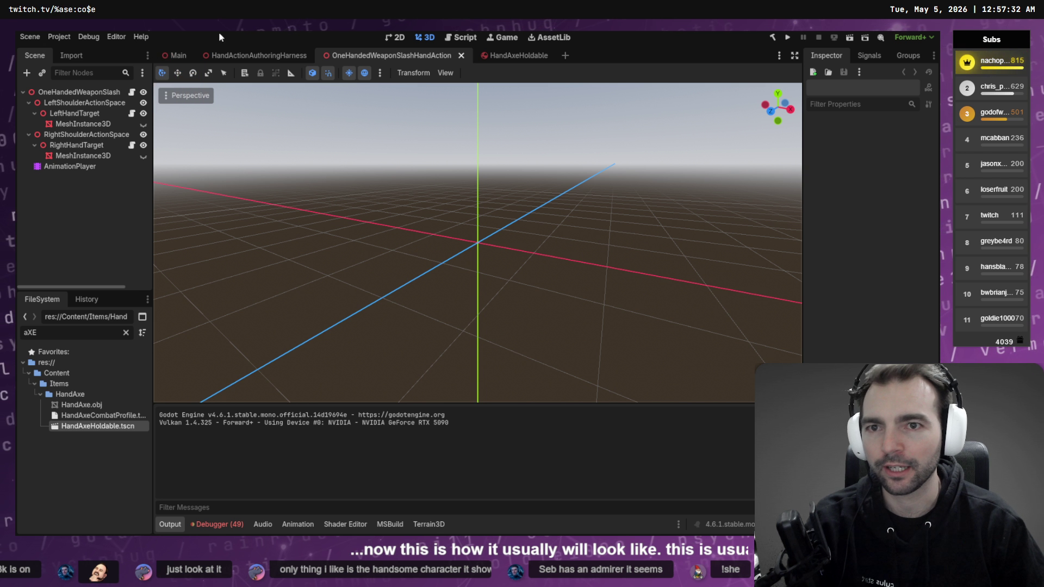
{"action": "key", "text": "F5"}
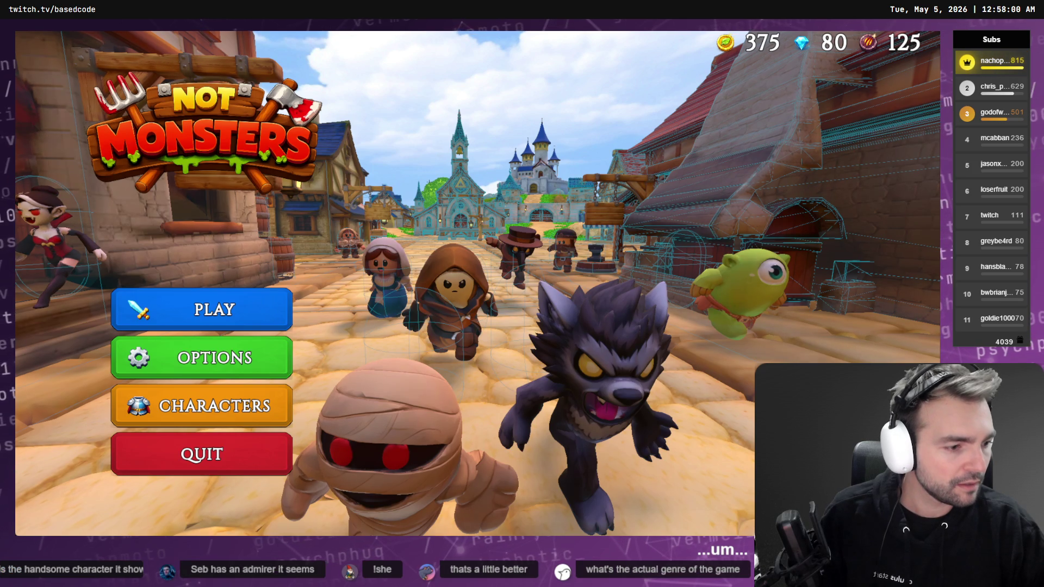
- Create a hosted online room with the lobby size set to 4 players
{"action": "left_click", "coordinate": [214, 309]}
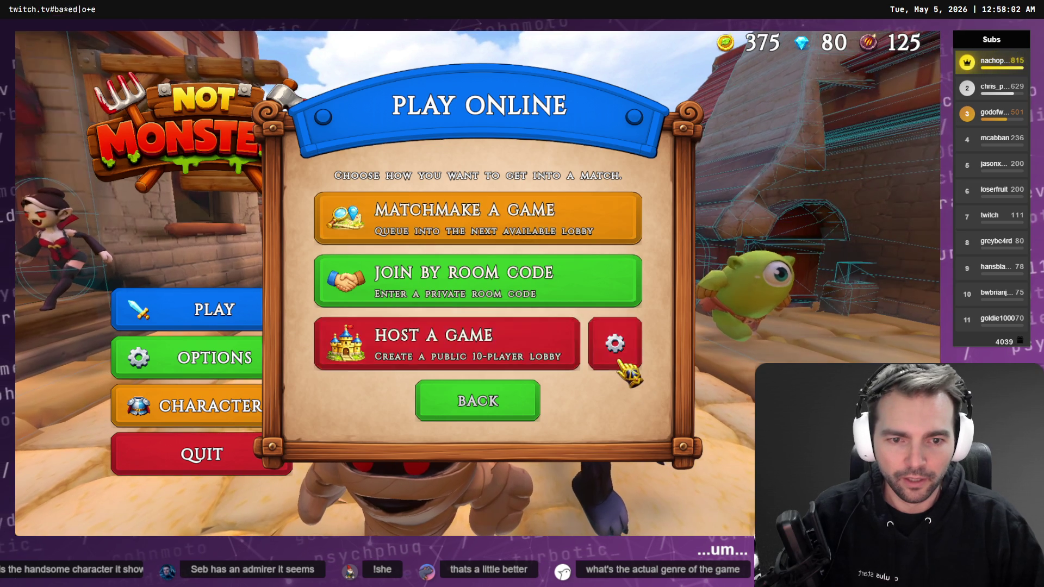
{"action": "left_click", "coordinate": [620, 365]}
{"action": "left_click_drag", "start_coordinate": [478, 344], "coordinate": [420, 334]}
{"action": "left_click", "coordinate": [420, 396]}
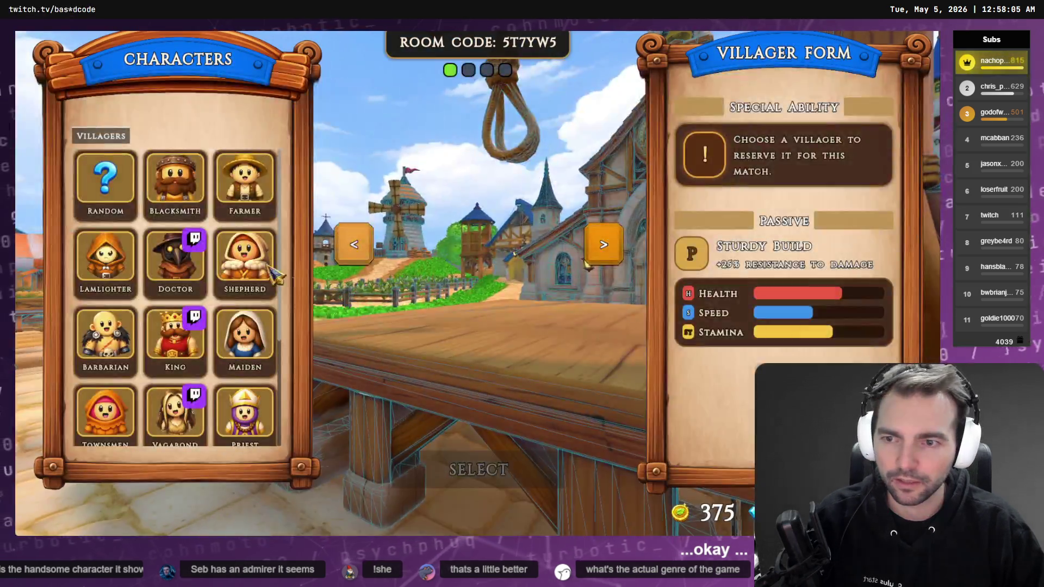
- Choose the Butcher as the playable character and enter the game
{"action": "left_click", "coordinate": [272, 213]}
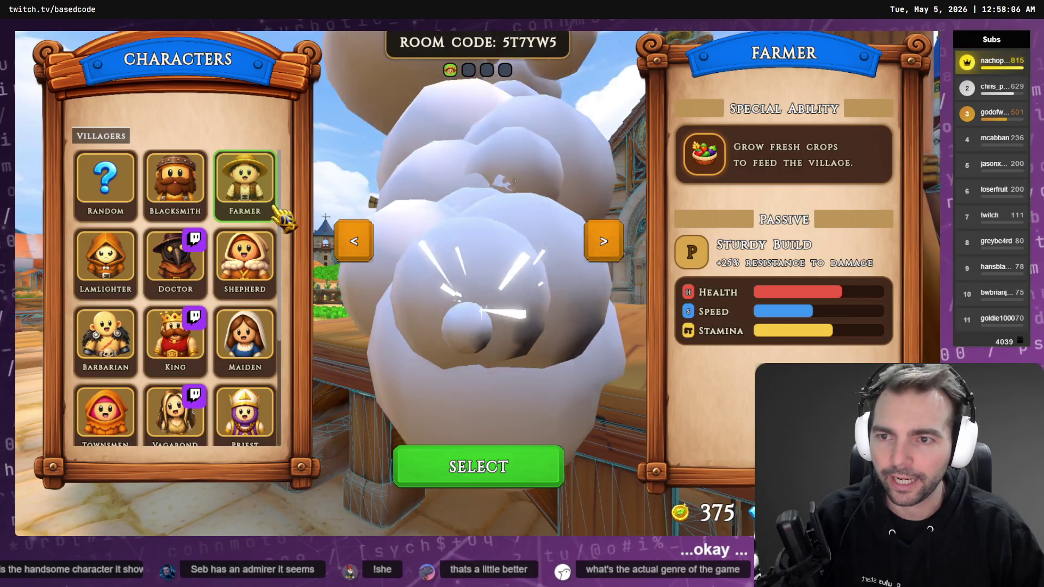
{"action": "scroll", "coordinate": [261, 245], "scroll_direction": "down", "scroll_amount": 3}
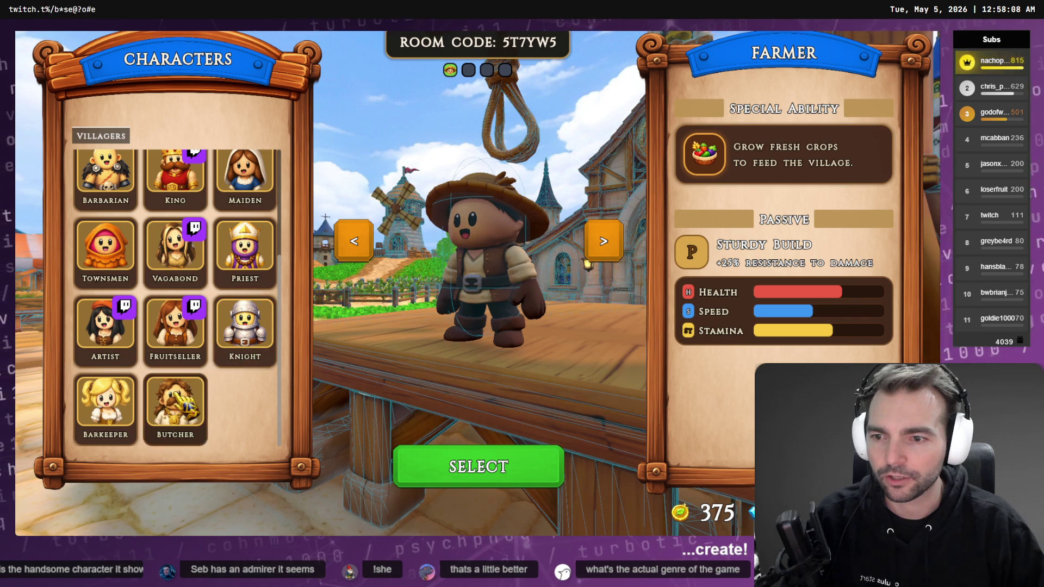
{"action": "left_click", "coordinate": [175, 408]}
{"action": "left_click", "coordinate": [484, 466]}
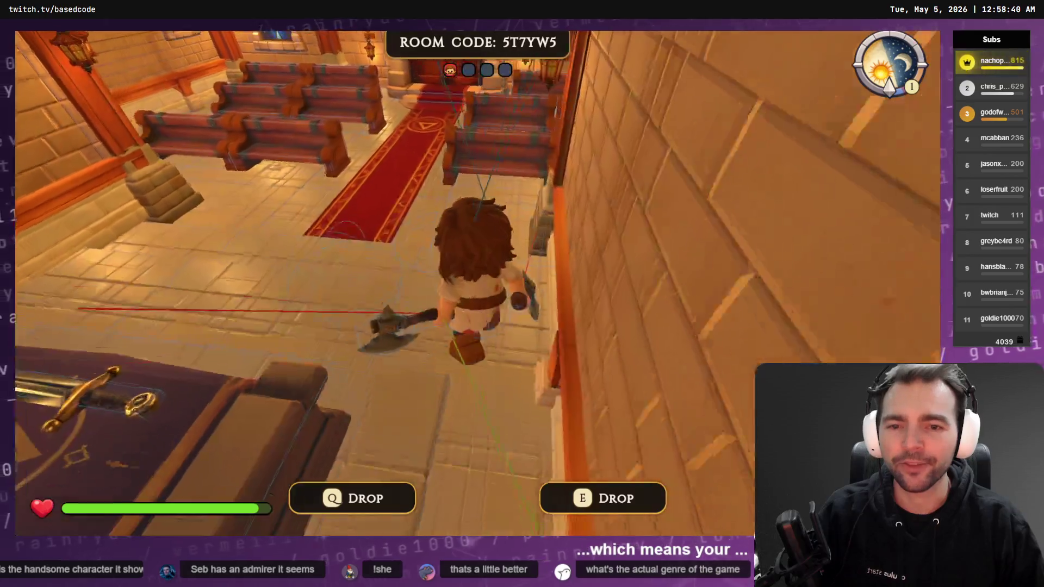
- Take the Butcher out of the chapel into the town square and onto the wooden platform
{"action": "key", "text": "f"}
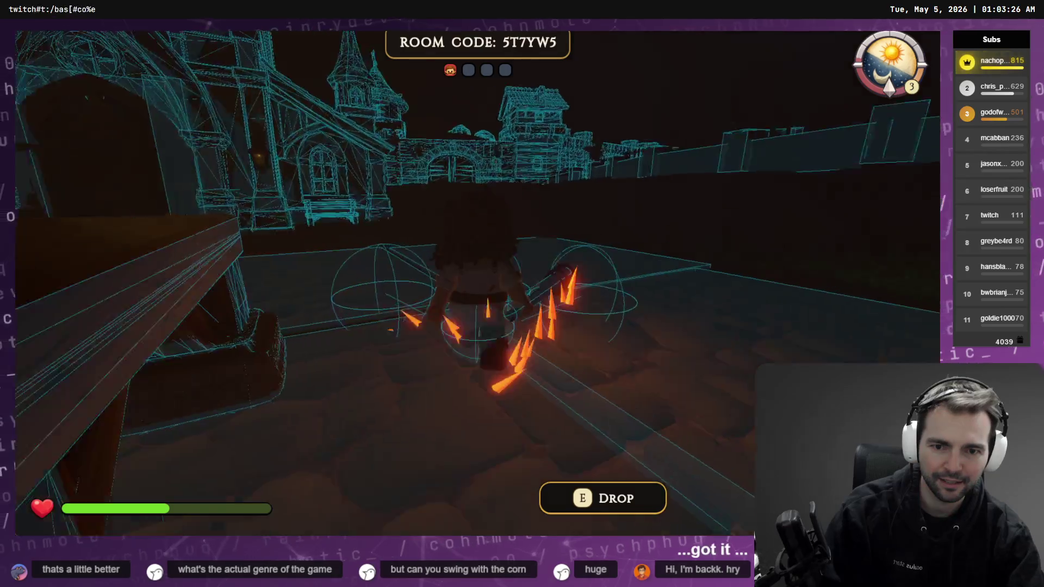
{"action": "key", "text": "w"}
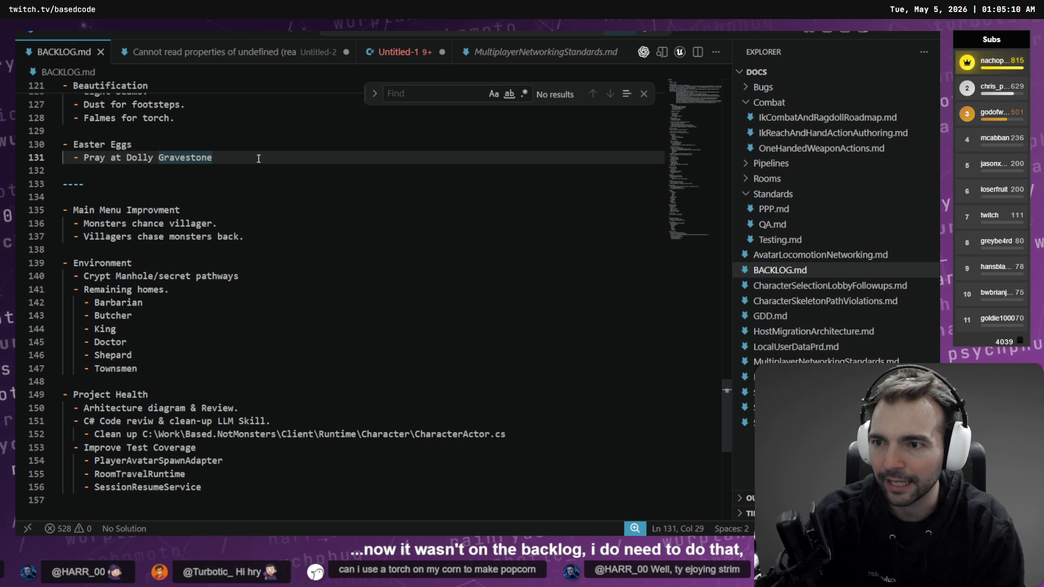
- Add '- Torch + corn = popcorn' under Easter Eggs in BACKLOG.md, then go back to the game
{"action": "key", "text": "Return"}
{"action": "type", "text": "Torch "}
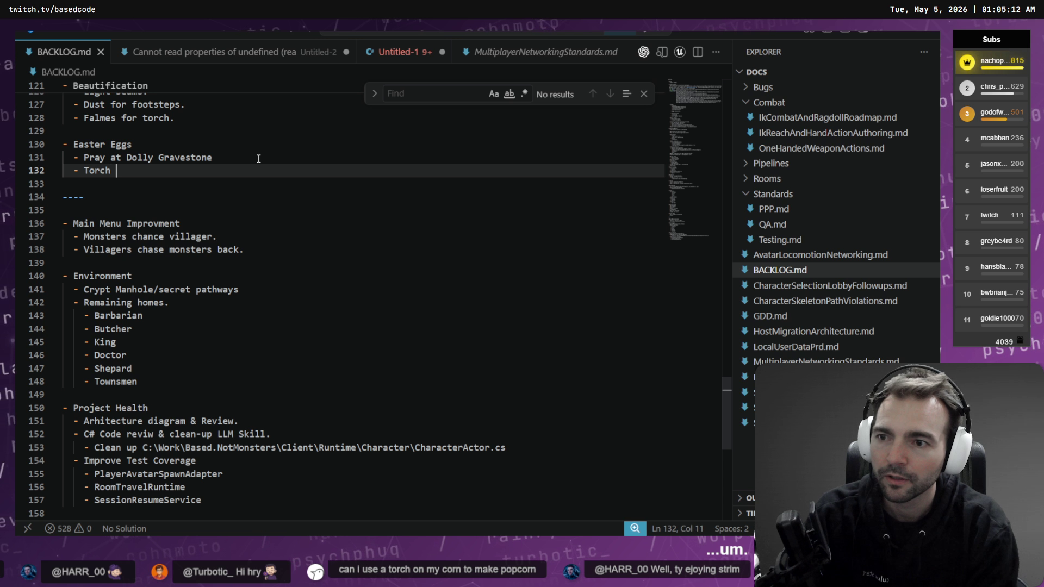
{"action": "type", "text": "+ corn -"}
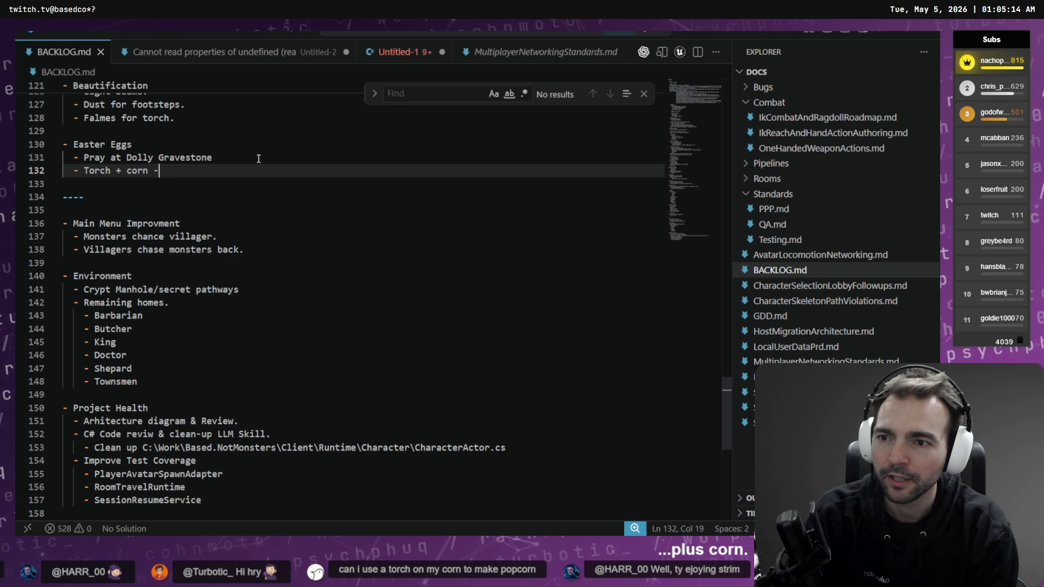
{"action": "key", "text": "BackSpace"}
{"action": "type", "text": "= pop"}
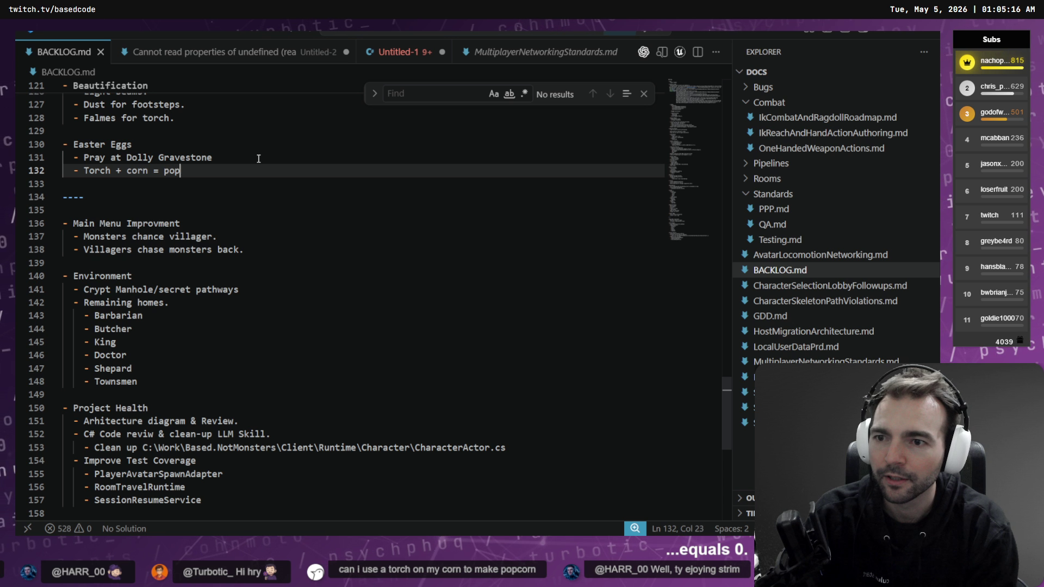
{"action": "type", "text": "corn"}
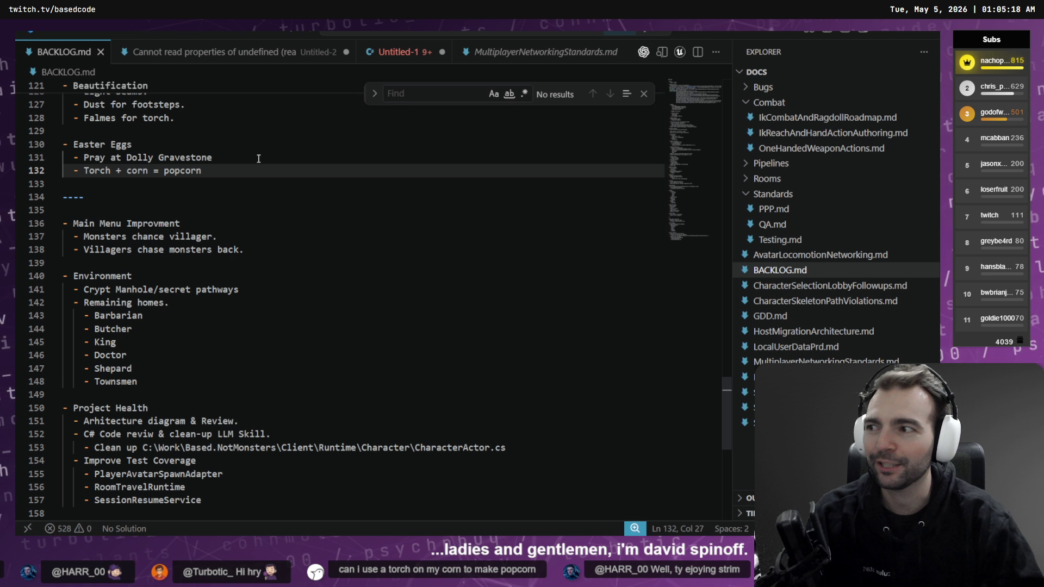
{"action": "left_click", "coordinate": [268, 196]}
{"action": "left_click", "coordinate": [480, 168]}
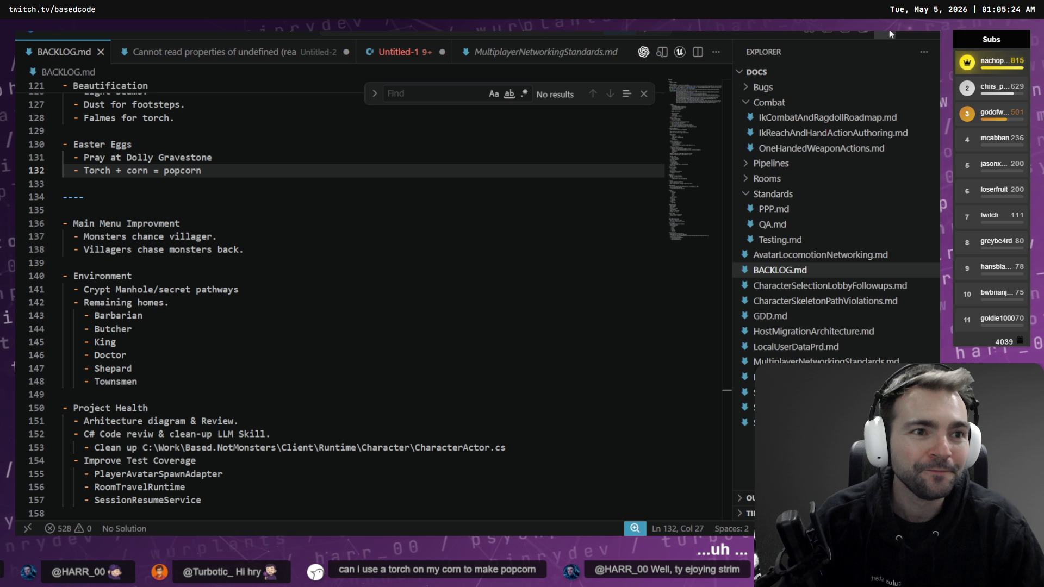
{"action": "key", "text": "alt+Tab"}
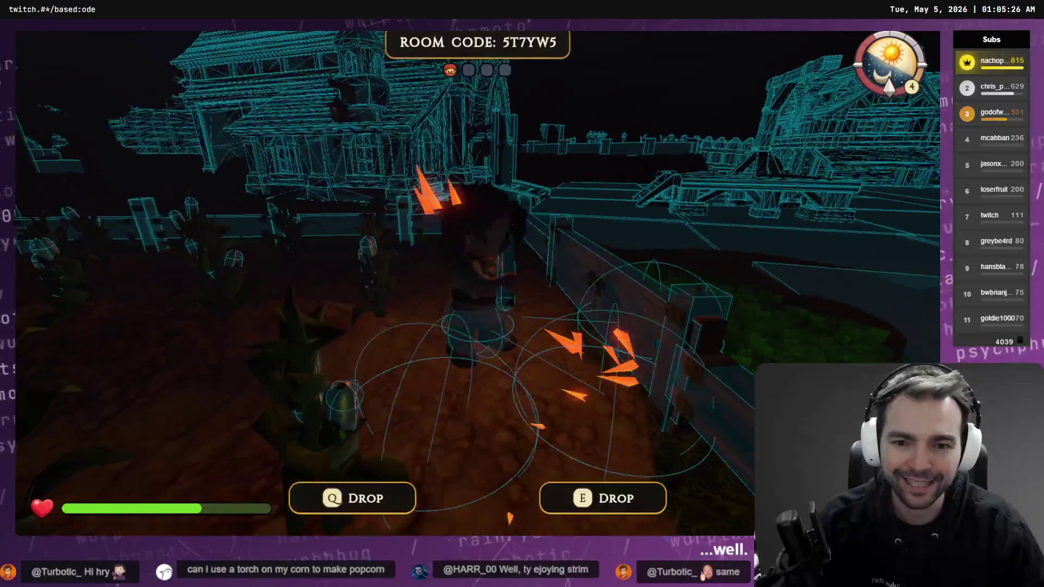
- Walk the character through the fiery spikes onto the wooden deck and drop the torch there
{"action": "key", "text": "w"}
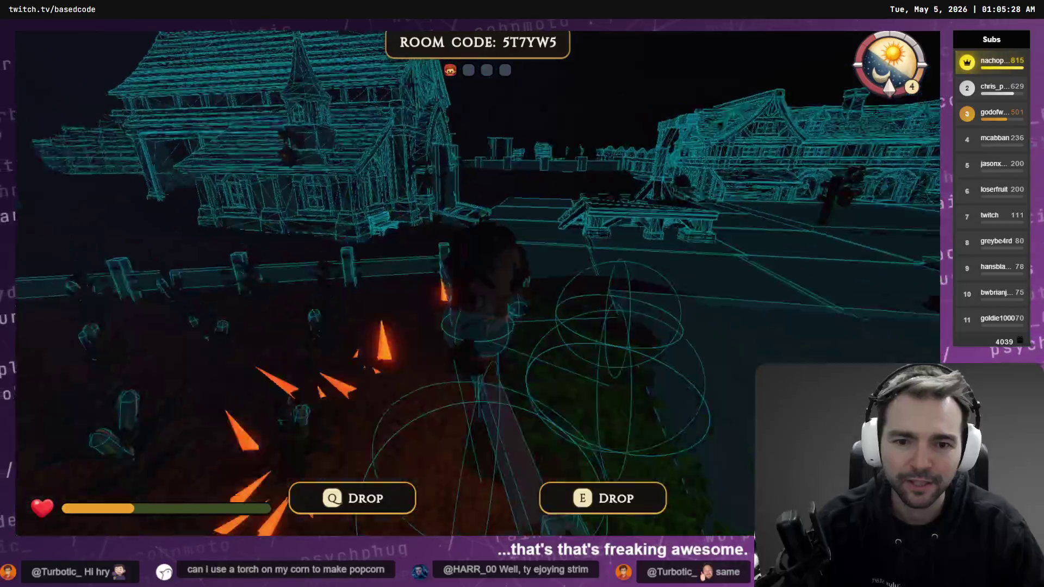
{"action": "key", "text": "w"}
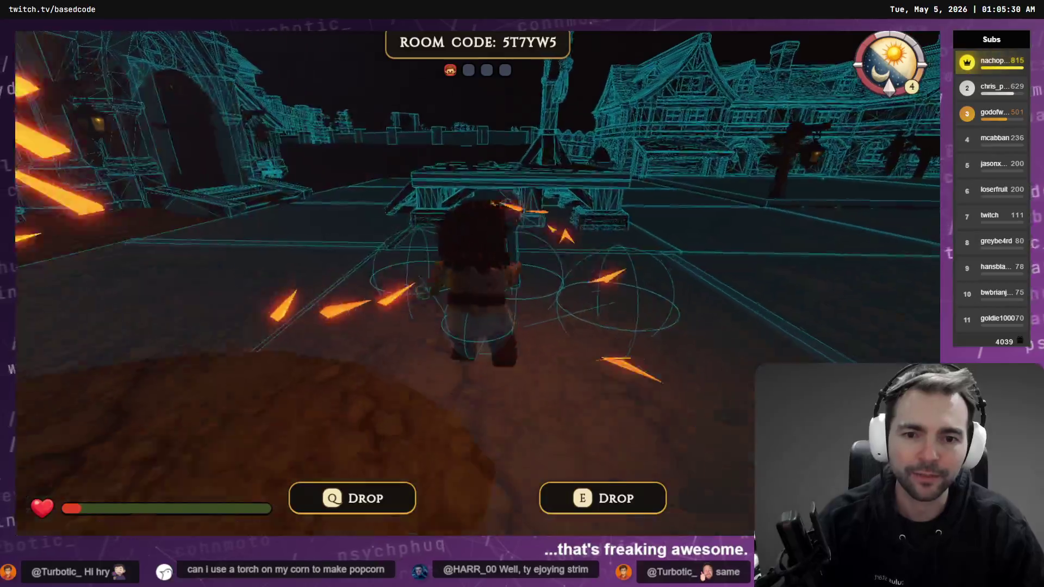
{"action": "key", "text": "w"}
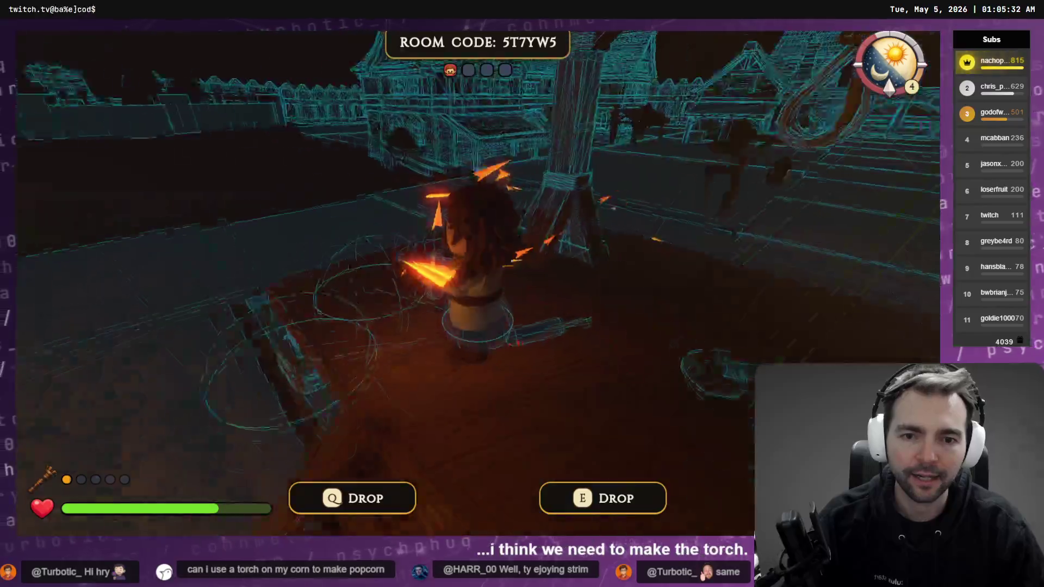
{"action": "key", "text": "w"}
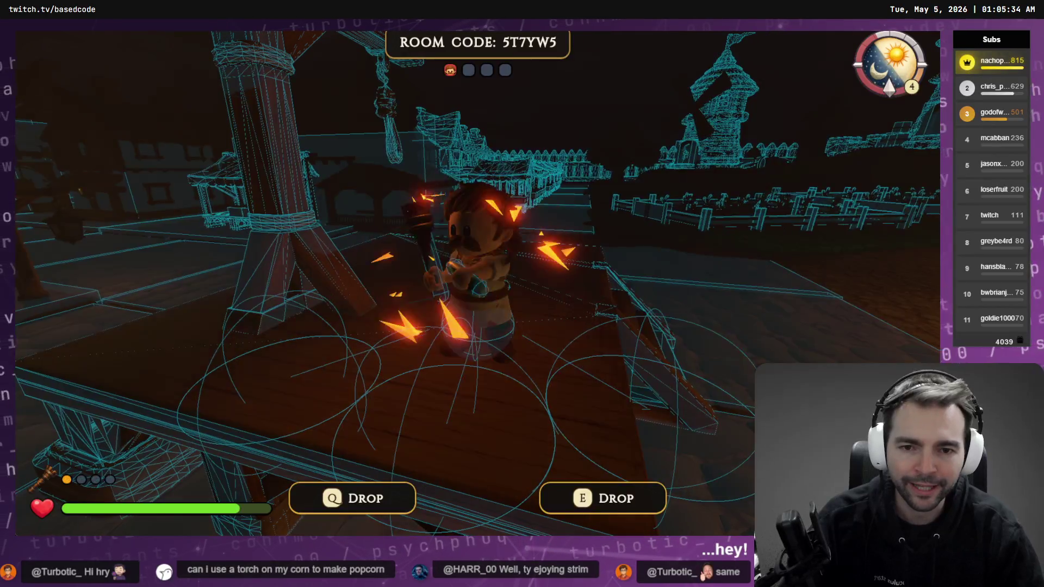
{"action": "key", "text": "w"}
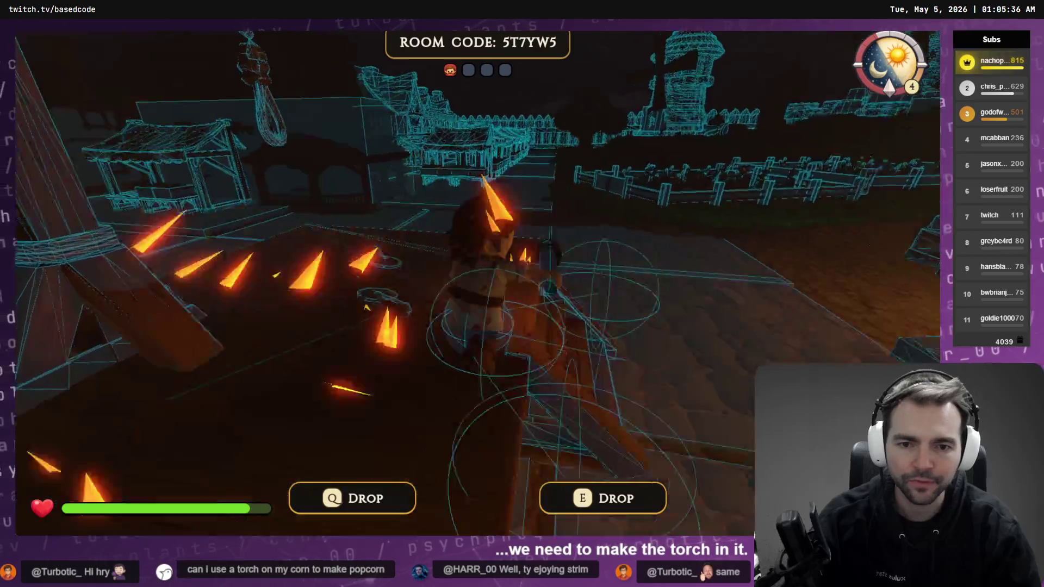
{"action": "key", "text": "w"}
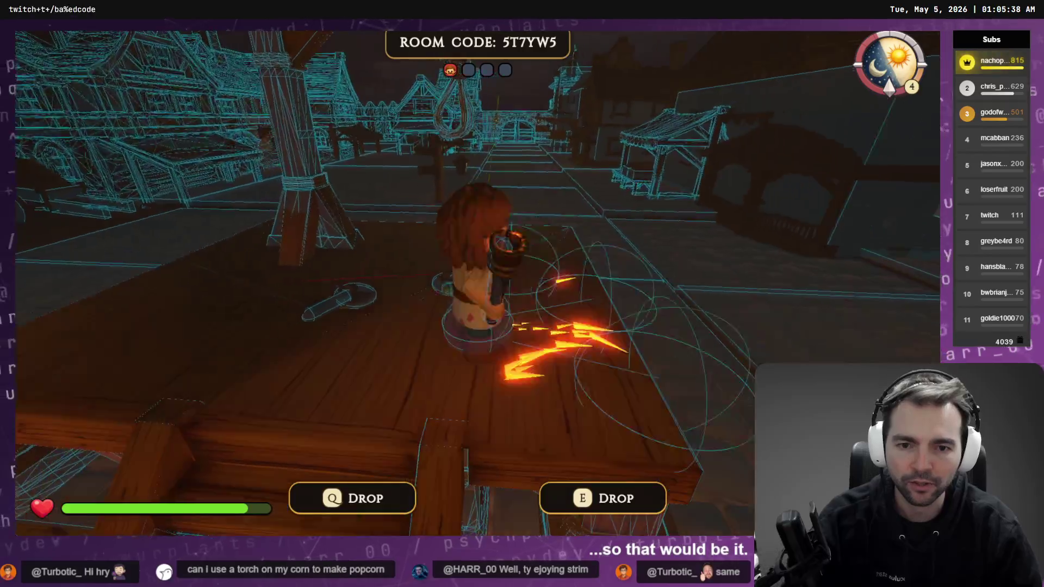
{"action": "key", "text": "q"}
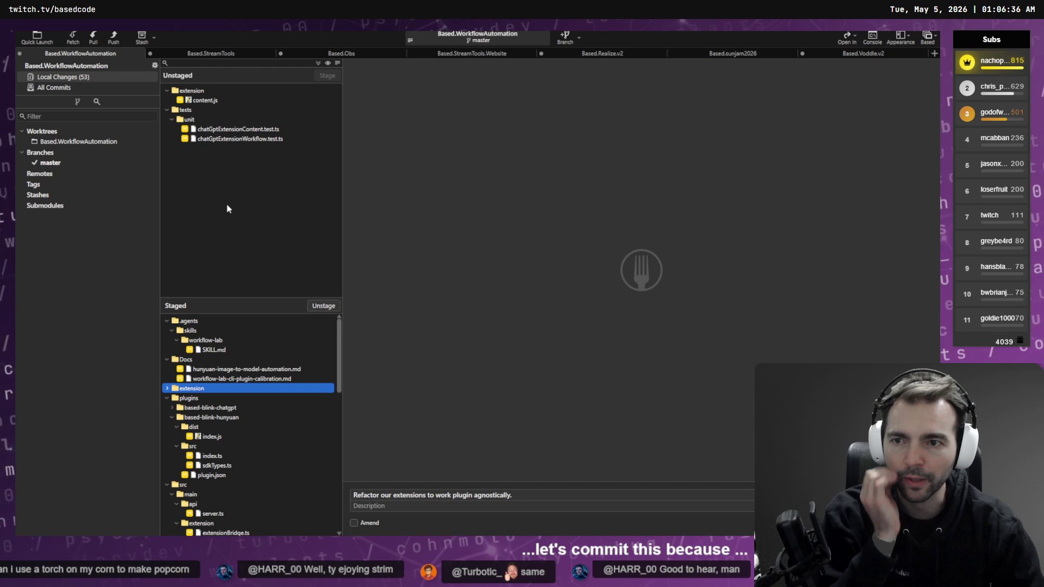
- Switch Fork to the NotMonsters workspace and stage all eight local changes
{"action": "left_click", "coordinate": [931, 39]}
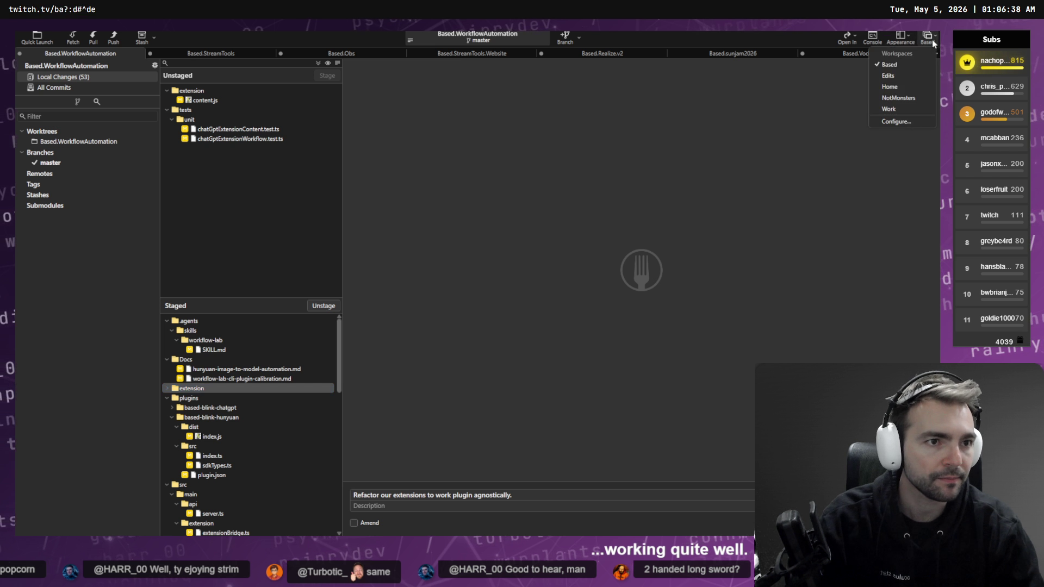
{"action": "left_click", "coordinate": [914, 99]}
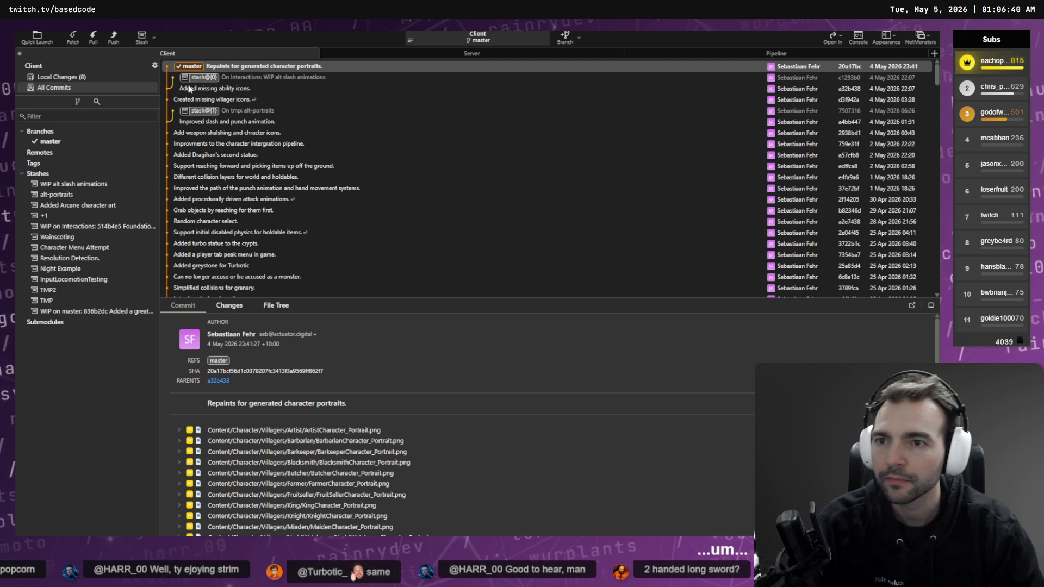
{"action": "left_click", "coordinate": [60, 77]}
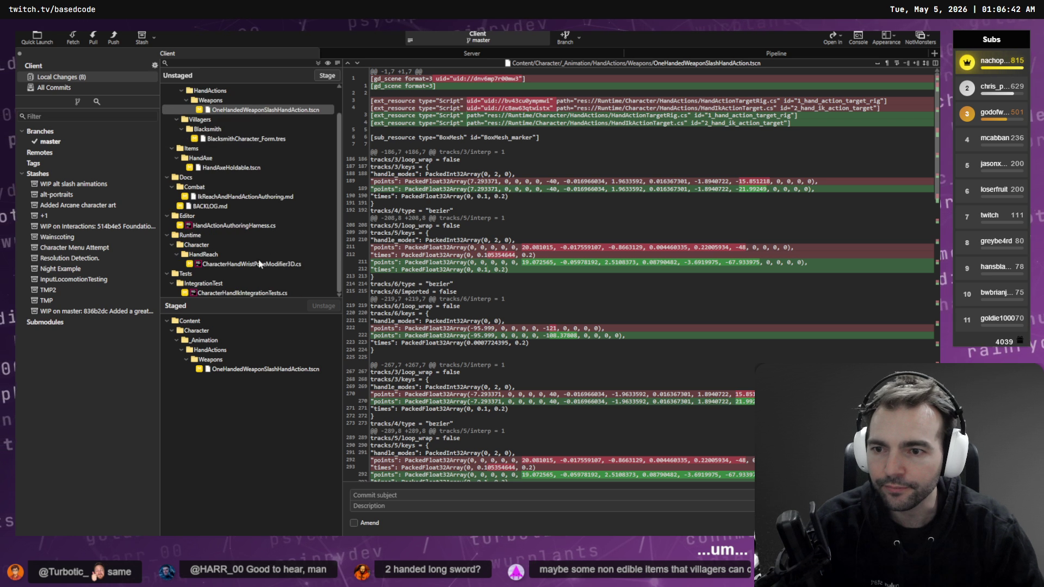
{"action": "key", "text": "ctrl+a"}
{"action": "key", "text": "Return"}
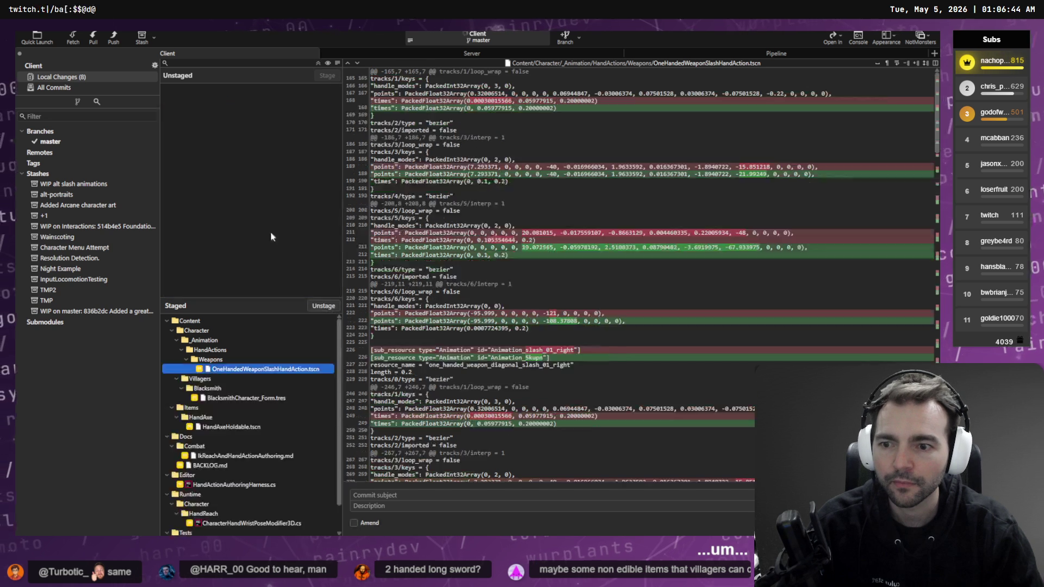
- Dictate the commit subject 'Added alternate one hand hack.'
{"action": "left_click", "coordinate": [386, 496]}
{"action": "scroll", "coordinate": [271, 402], "scroll_direction": "down", "scroll_amount": 1}
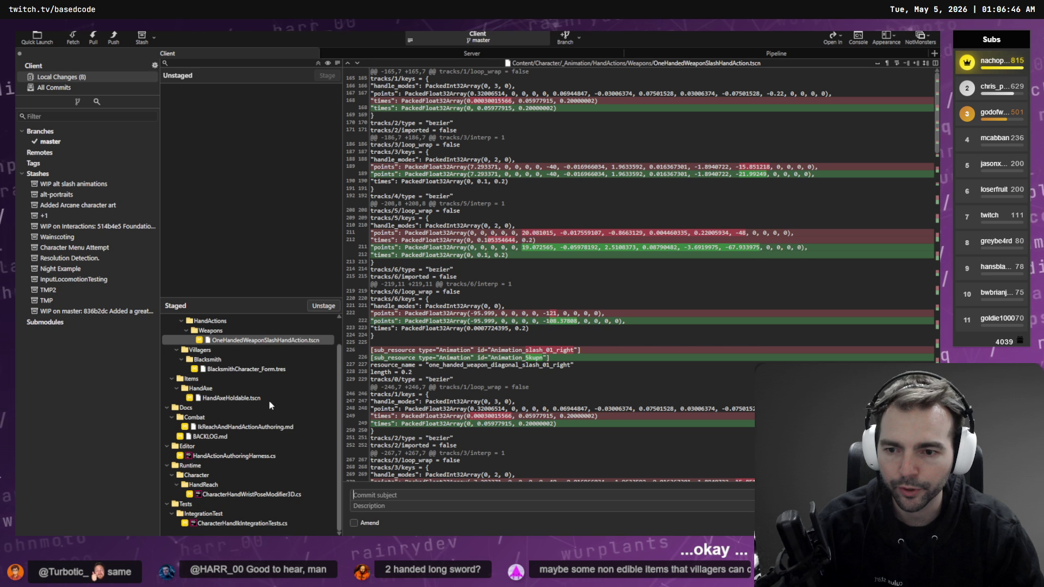
{"action": "key", "text": "super+h"}
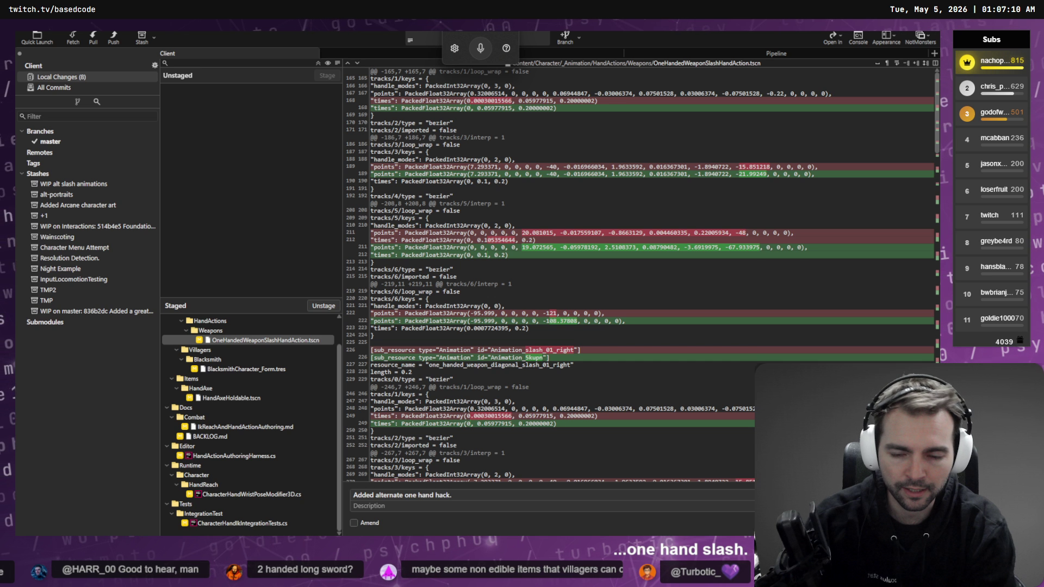
- Commit with the description '- Improved animation system with wrist turn.' and return to the game
{"action": "key", "text": "BackSpace"}
{"action": "type", "text": "animation"}
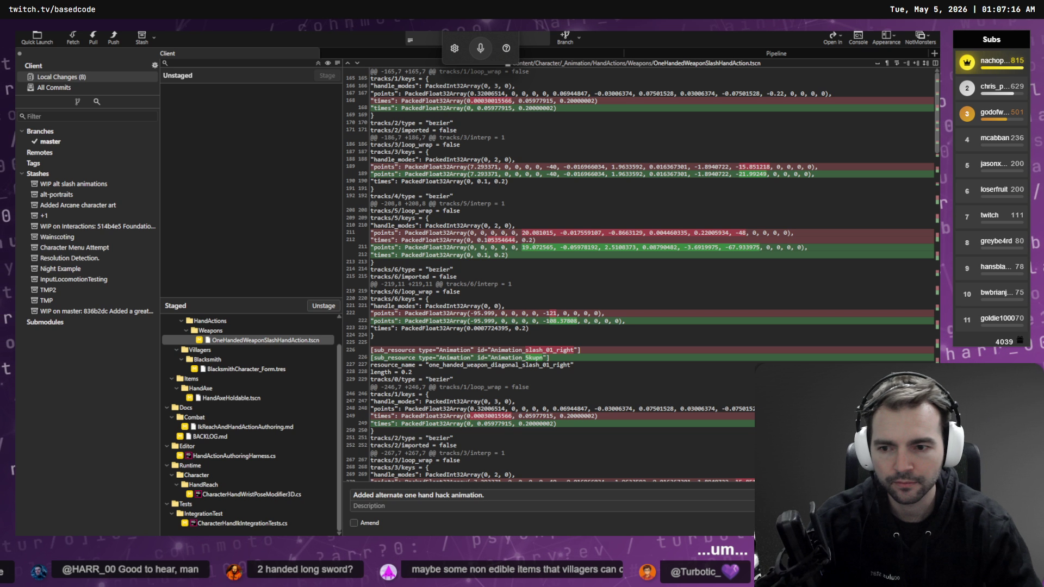
{"action": "left_click", "coordinate": [420, 506]}
{"action": "type", "text": "- I"}
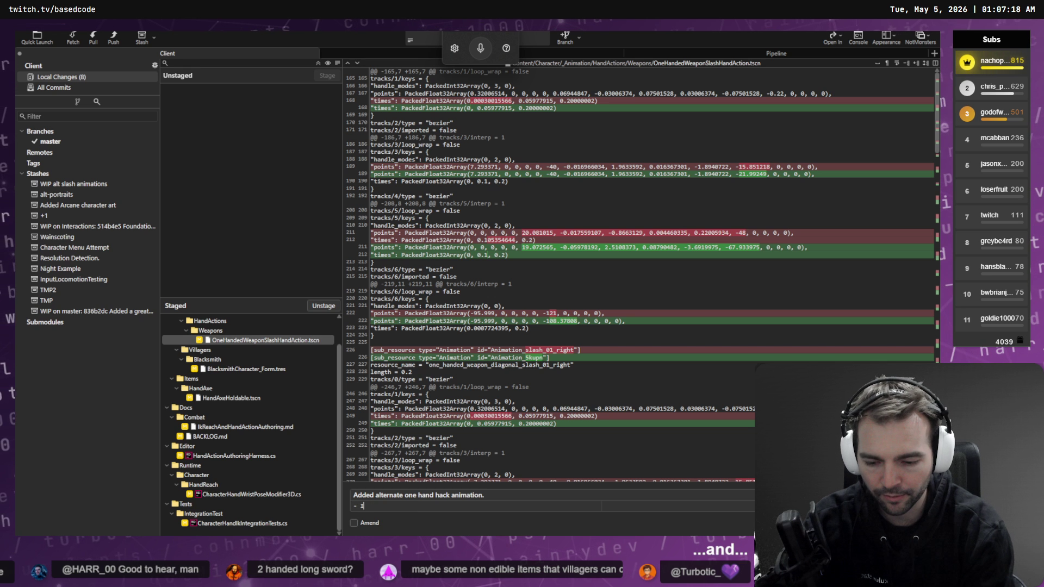
{"action": "type", "text": "mproved animation system with"}
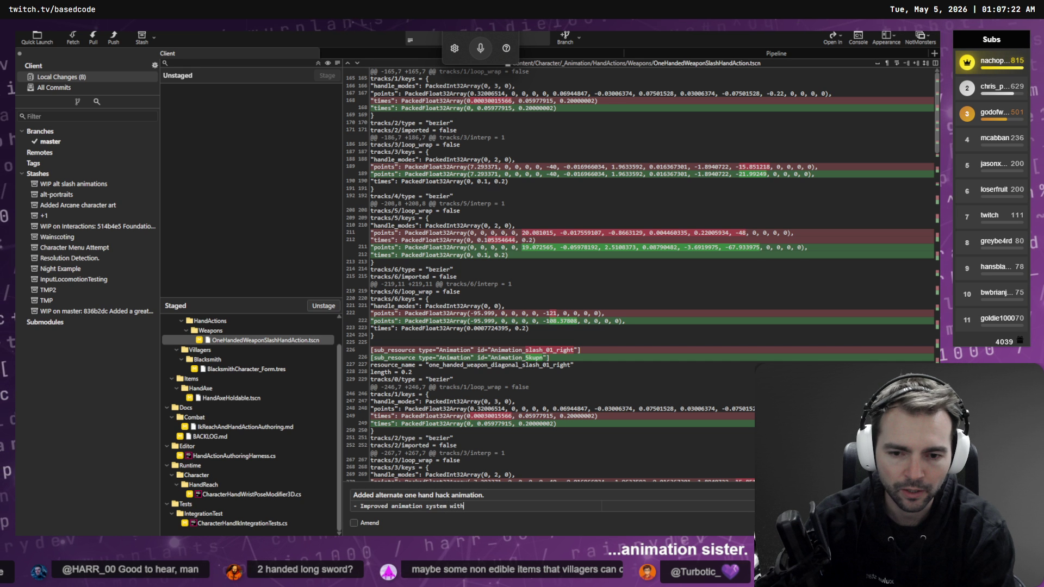
{"action": "type", "text": " wrist t"}
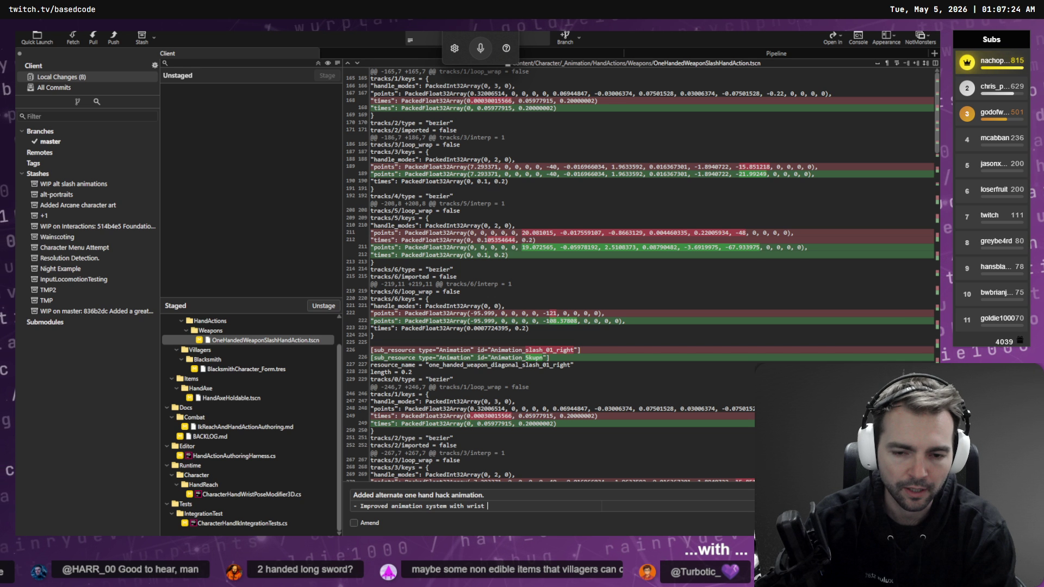
{"action": "type", "text": "urn."}
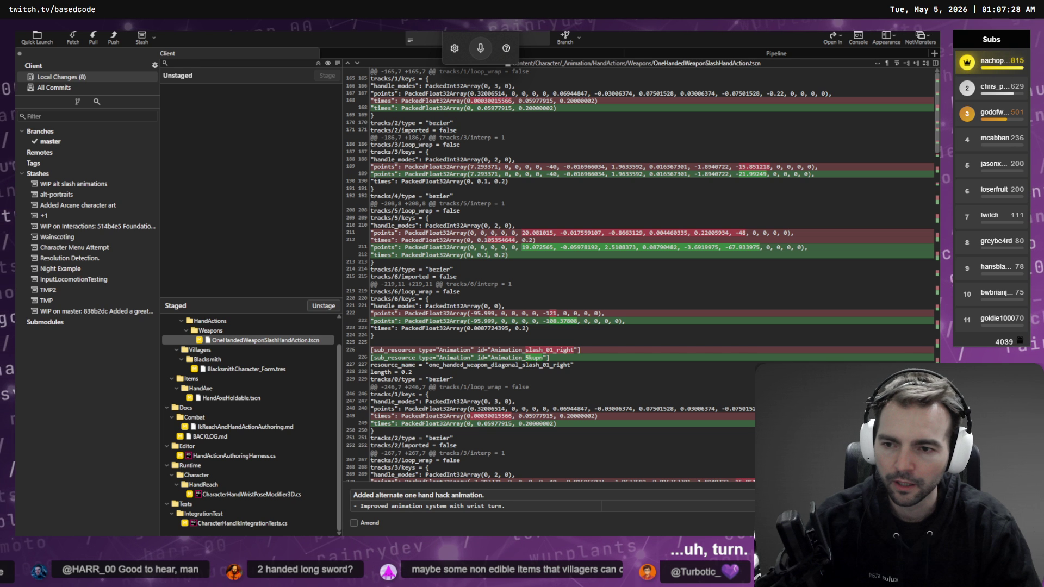
{"action": "key", "text": "ctrl+Return"}
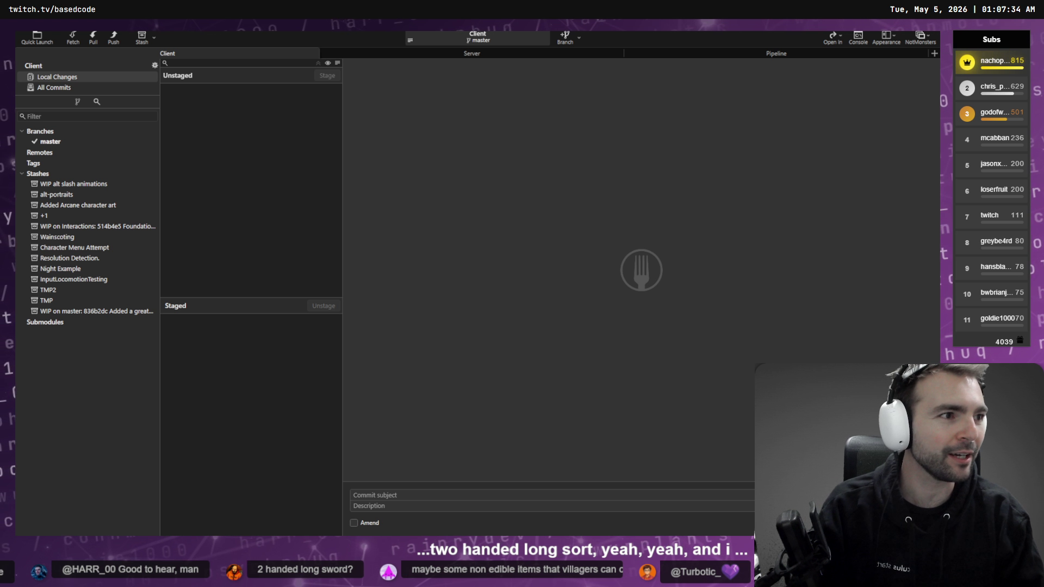
{"action": "key", "text": "alt+Tab"}
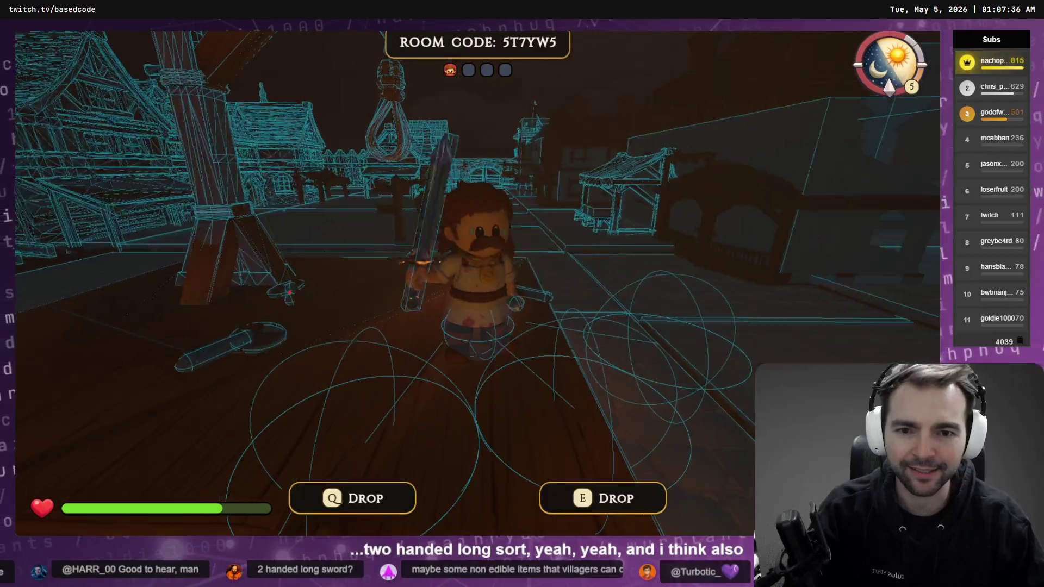
- Drop the torch the character is holding
{"action": "key", "text": "e"}
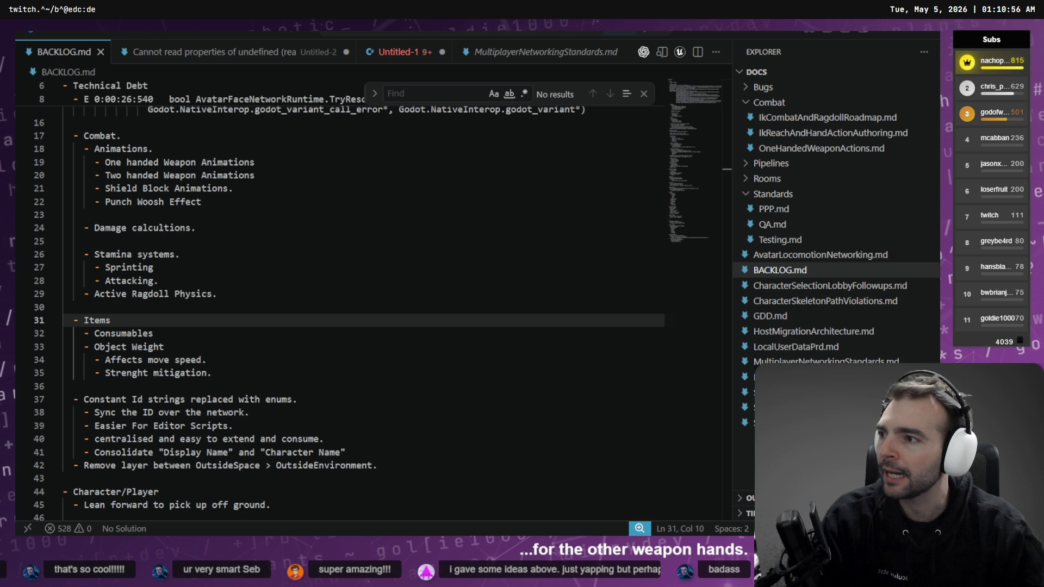
- Walk the character across the town platforms toward the wooden table and the lantern post
{"action": "key", "text": "alt+Tab"}
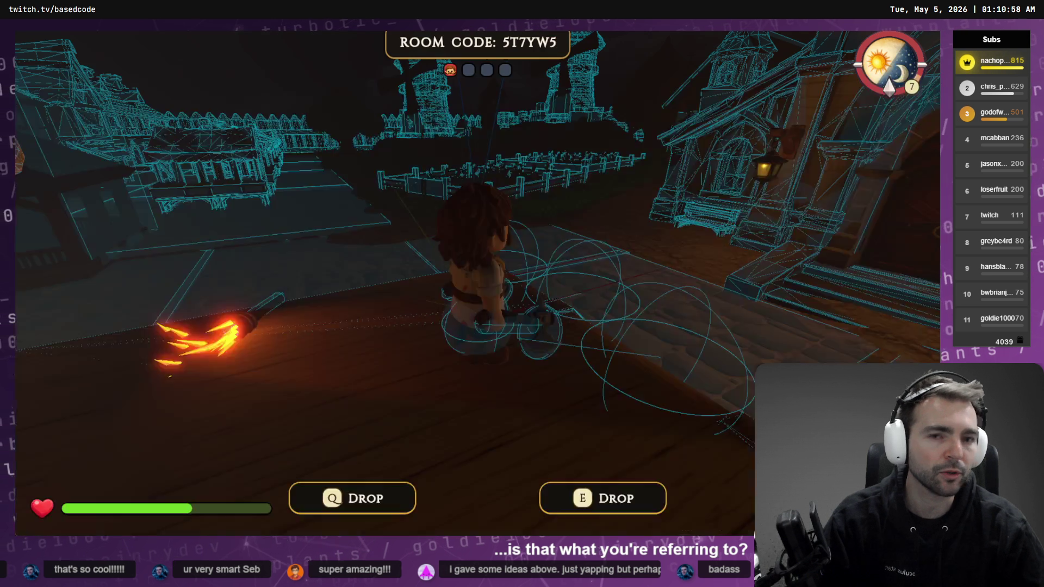
{"action": "key", "text": "w"}
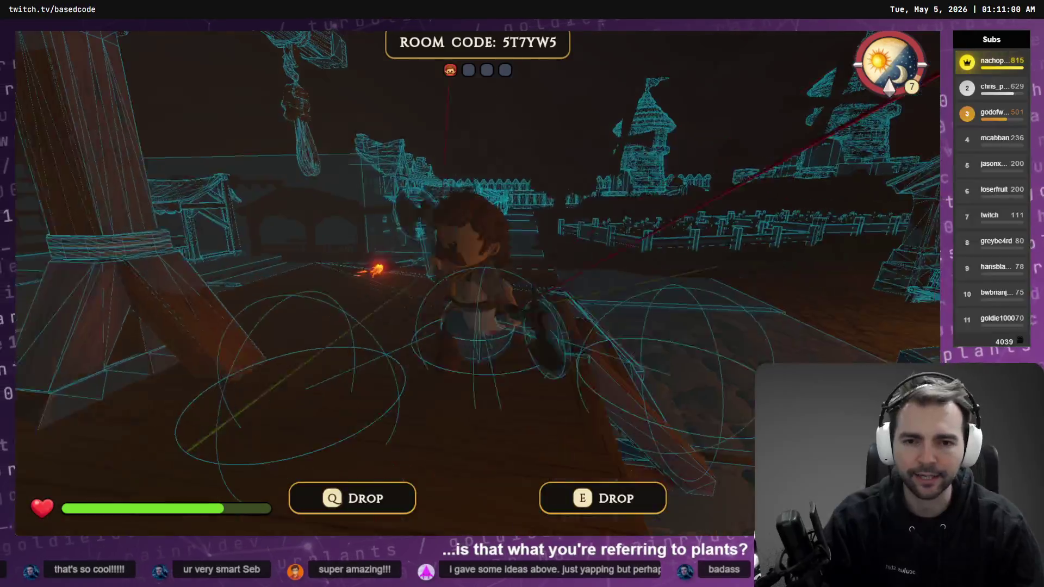
{"action": "key", "text": "w"}
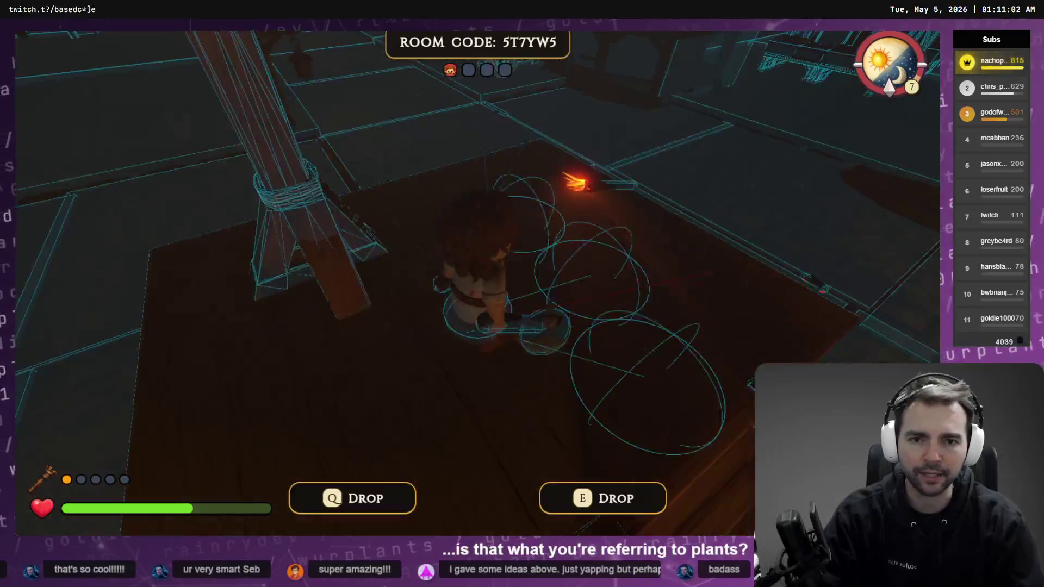
{"action": "key", "text": "w"}
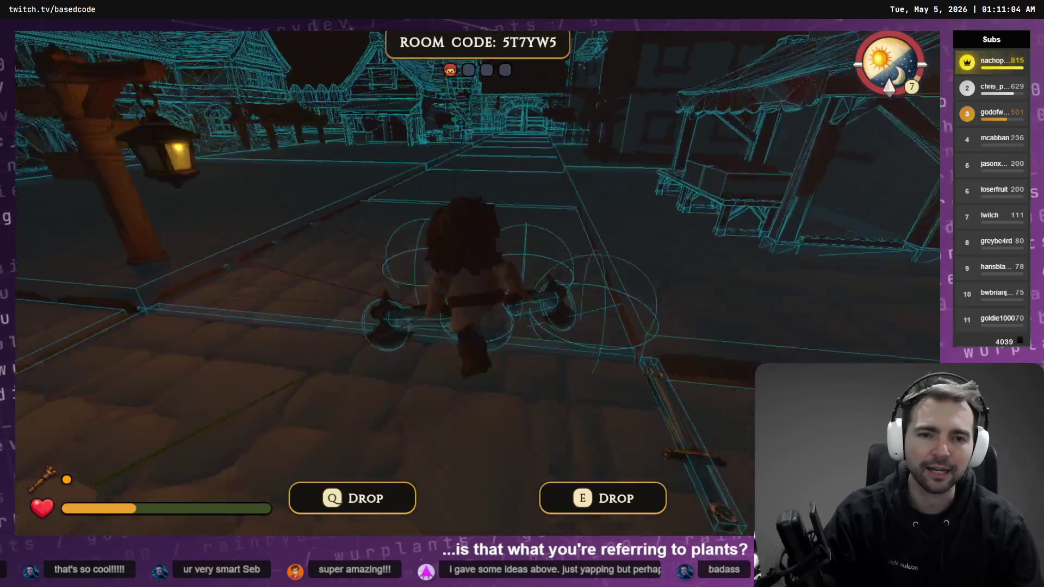
{"action": "key", "text": "w"}
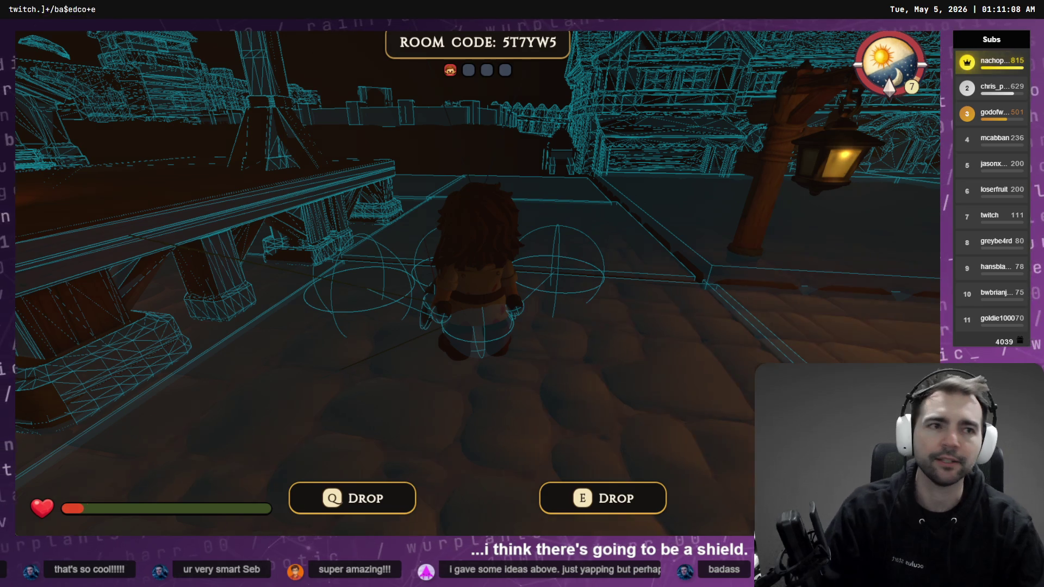
{"action": "key", "text": "super+Tab"}
{"action": "key", "text": "Escape"}
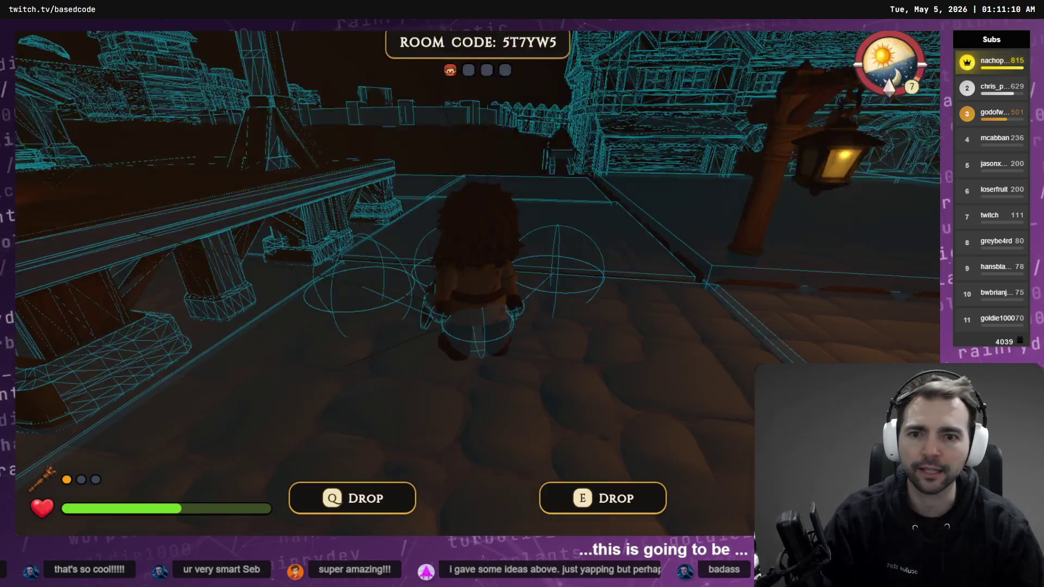
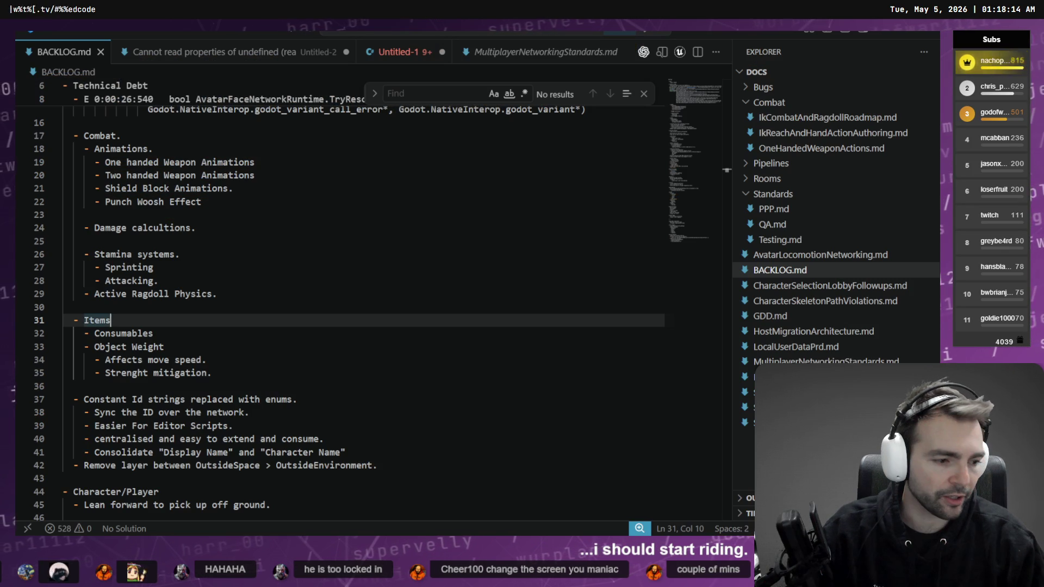
- Switch from the Godot game to BACKLOG.md in VS Code, placing the caret after Attacking
{"action": "left_click", "coordinate": [168, 281]}
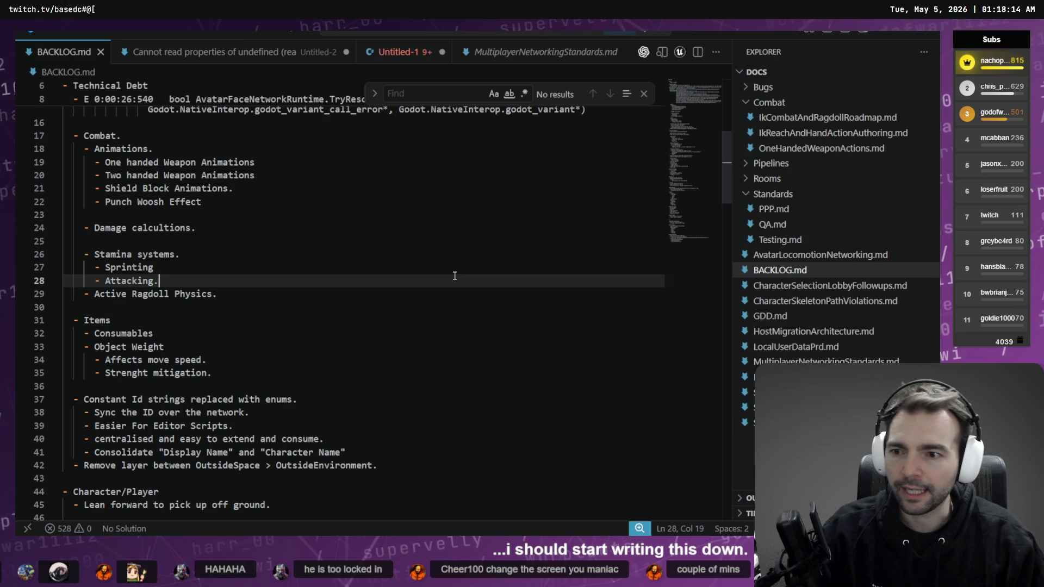
- Add an indented bullet under damage calculations: 'Damage = Force x Mass x Sharpness x Acceleration'
{"action": "scroll", "coordinate": [168, 276], "scroll_direction": "up", "scroll_amount": 8}
{"action": "scroll", "coordinate": [168, 276], "scroll_direction": "down", "scroll_amount": 6}
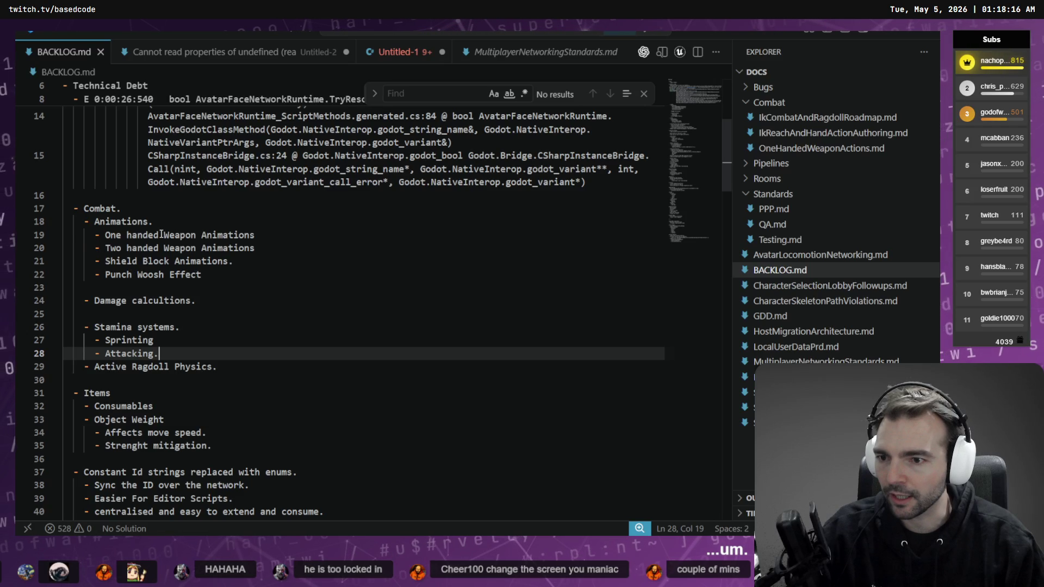
{"action": "left_click", "coordinate": [262, 299]}
{"action": "key", "text": "Return"}
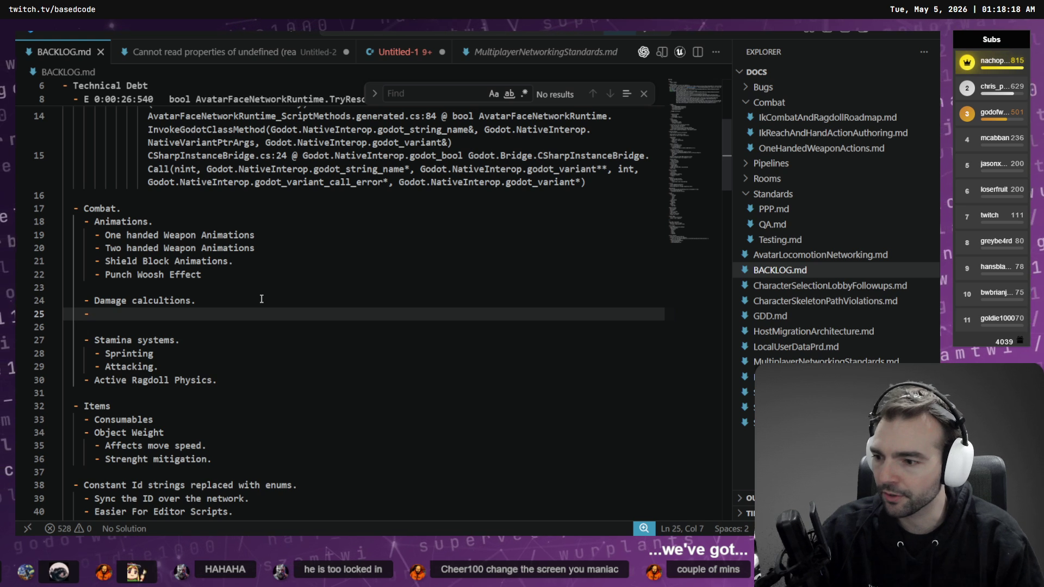
{"action": "key", "text": "Tab"}
{"action": "type", "text": "For"}
{"action": "key", "text": "BackSpace"}
{"action": "key", "text": "BackSpace"}
{"action": "key", "text": "BackSpace"}
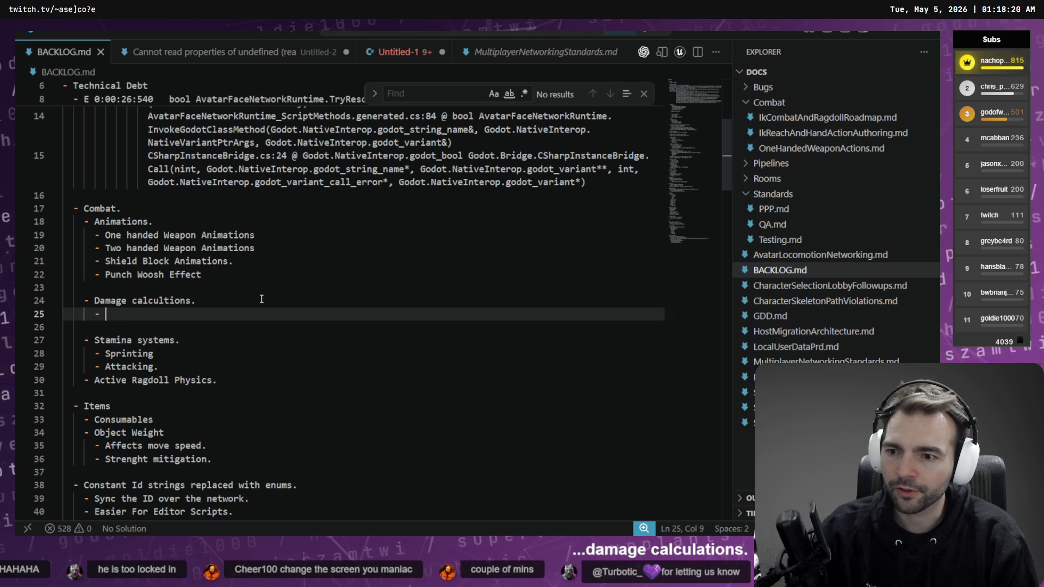
{"action": "type", "text": "Damage = Forc"}
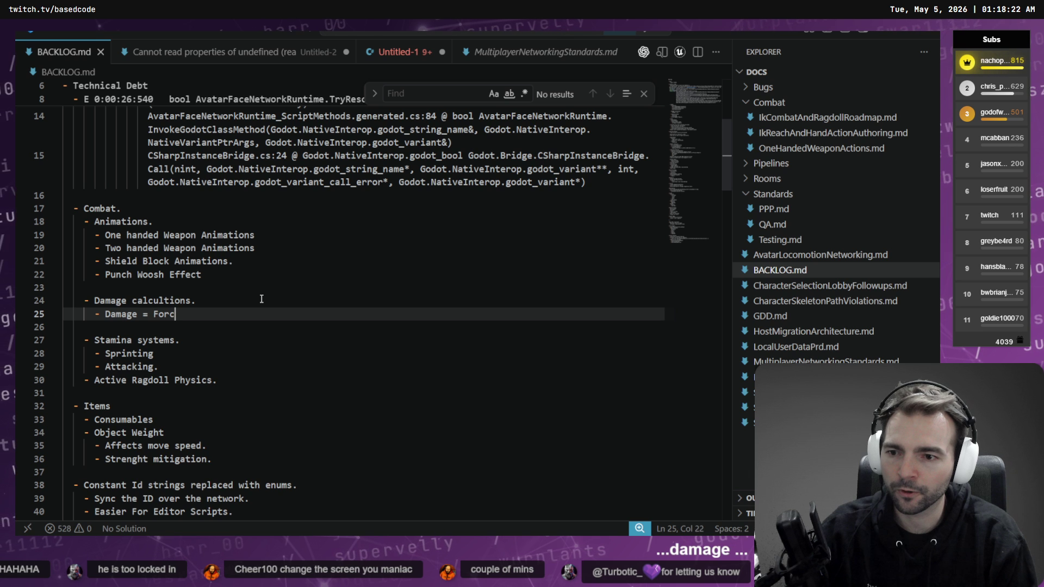
{"action": "type", "text": "e x Mass "}
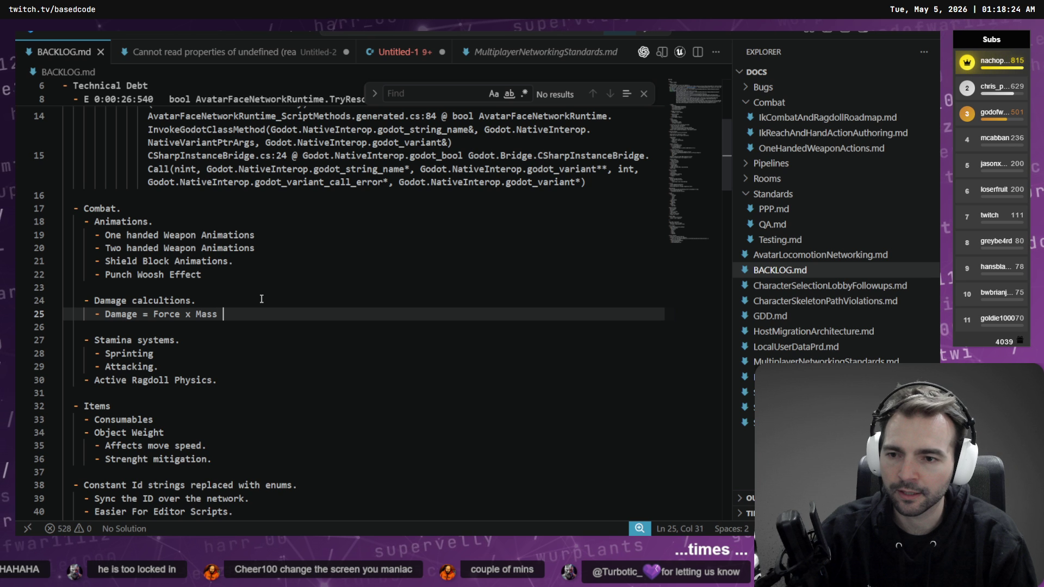
{"action": "type", "text": "x Sha"}
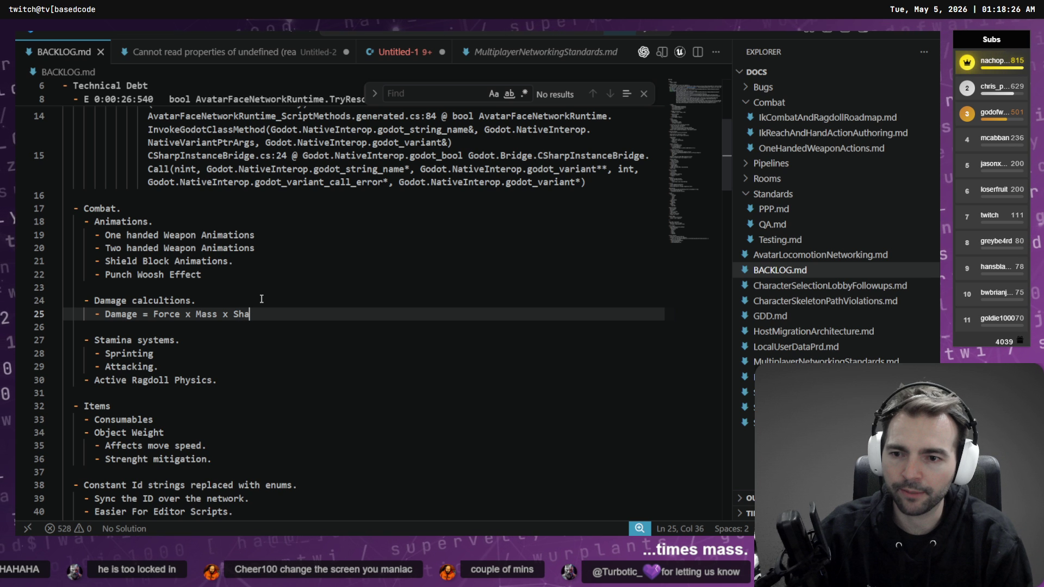
{"action": "type", "text": "rpness x"}
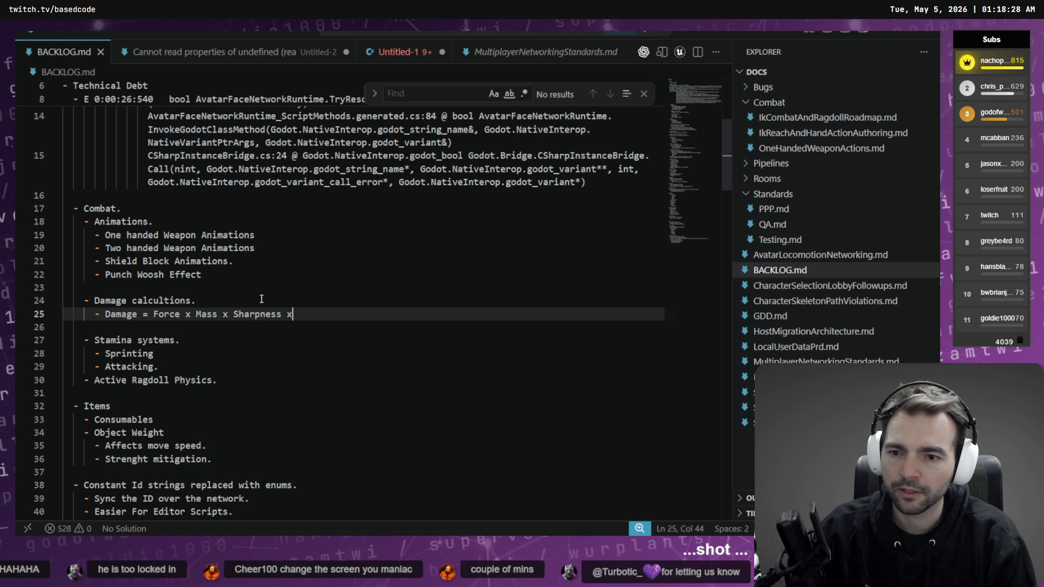
{"action": "type", "text": " Acceleration."}
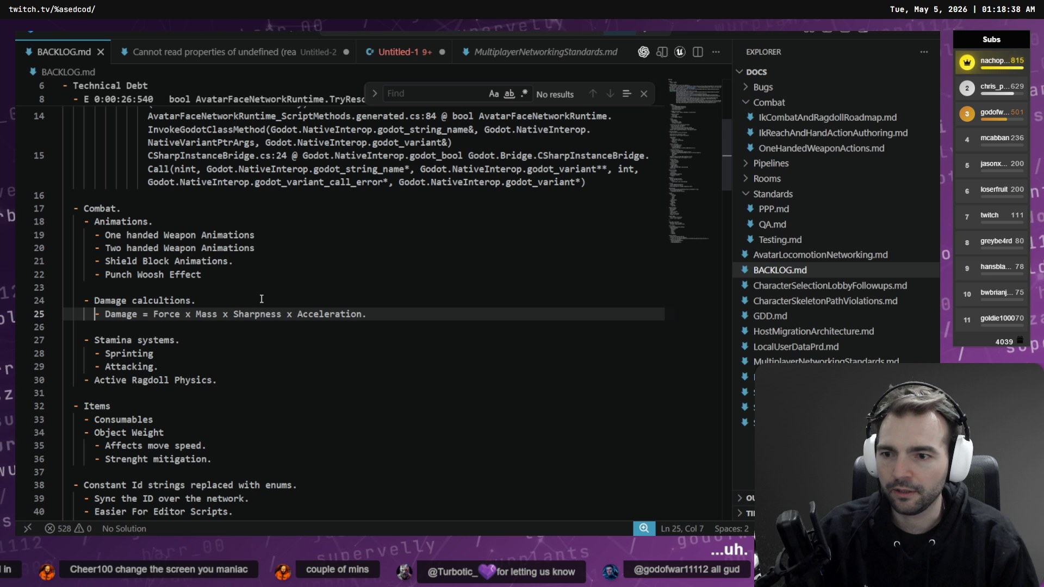
- Insert '(Target Vaulnerabilit) x' as the first term after 'Damage ='
{"action": "key", "text": "Home"}
{"action": "key", "text": "ctrl+Right"}
{"action": "key", "text": "ctrl+Right"}
{"action": "key", "text": "ctrl+Right"}
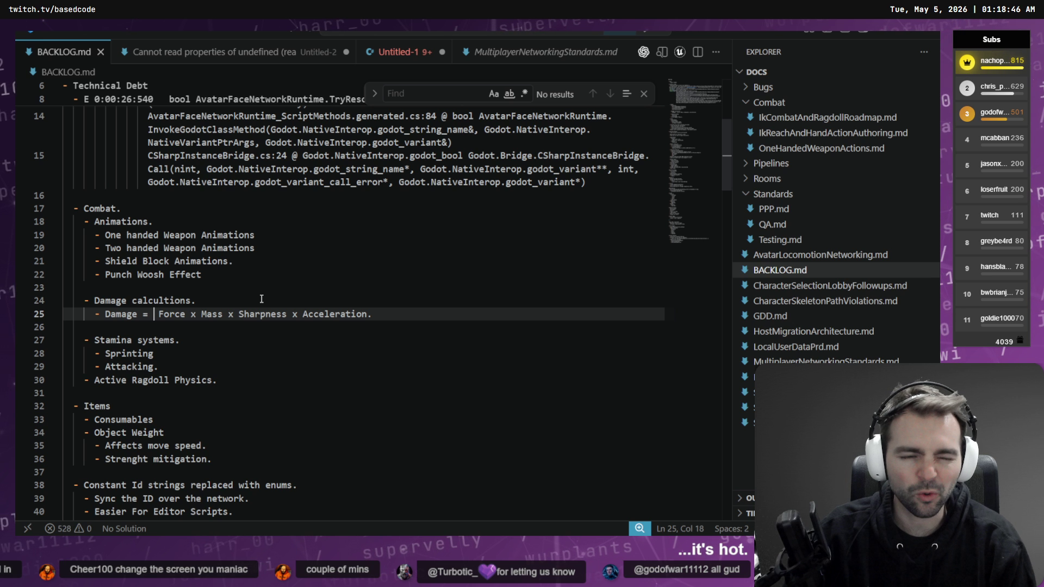
{"action": "type", "text": "Target "}
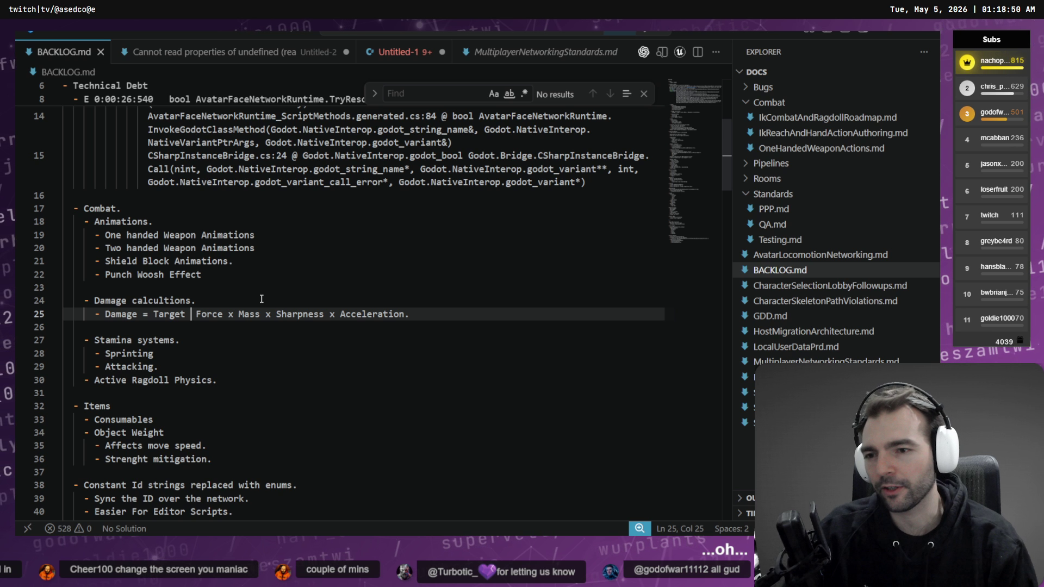
{"action": "type", "text": "Vaulnerabi"}
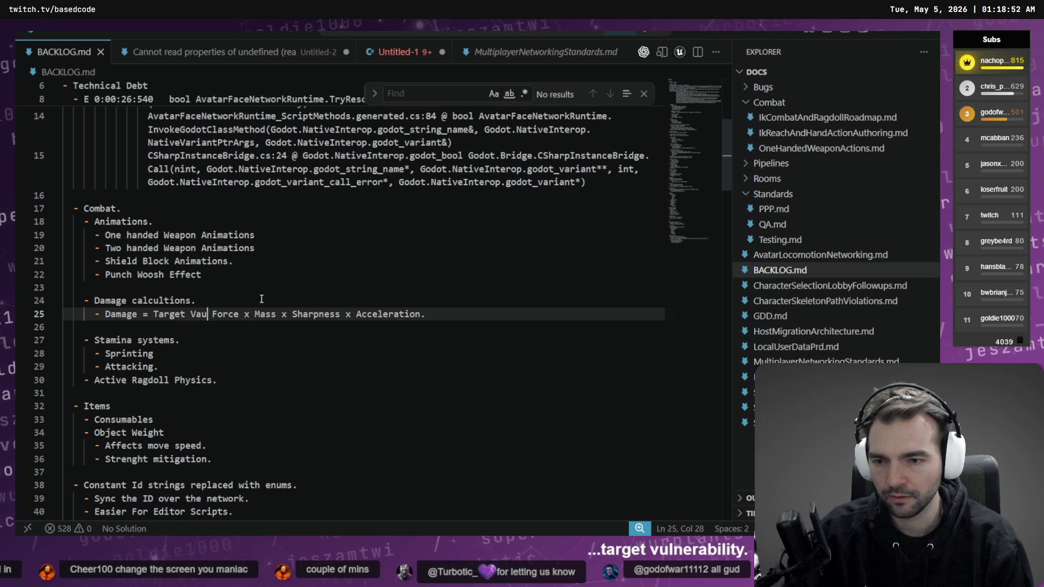
{"action": "type", "text": "lit"}
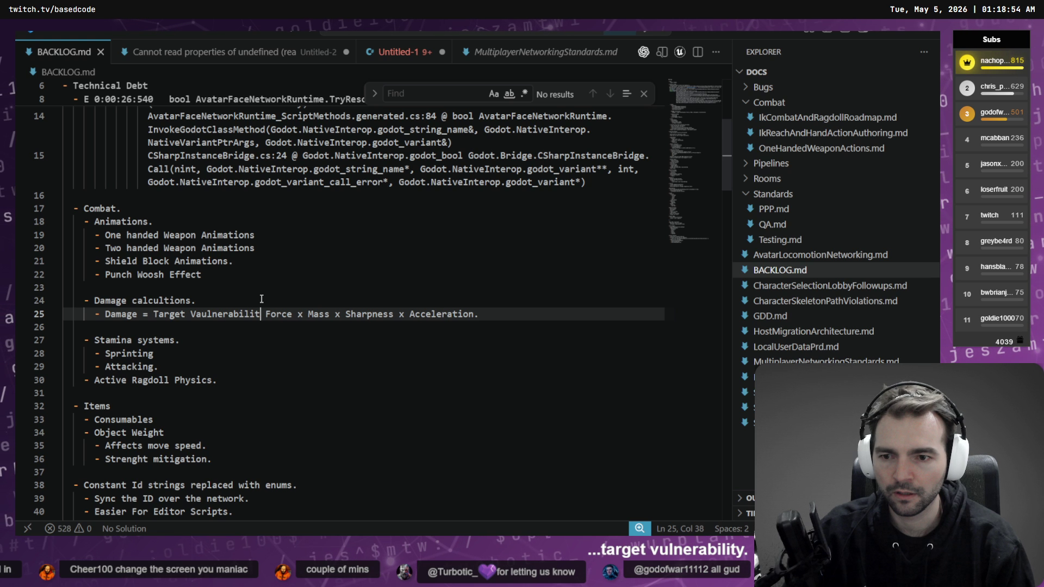
{"action": "key", "text": "ctrl+Left"}
{"action": "key", "text": "ctrl+shift+Left"}
{"action": "key", "text": "Left"}
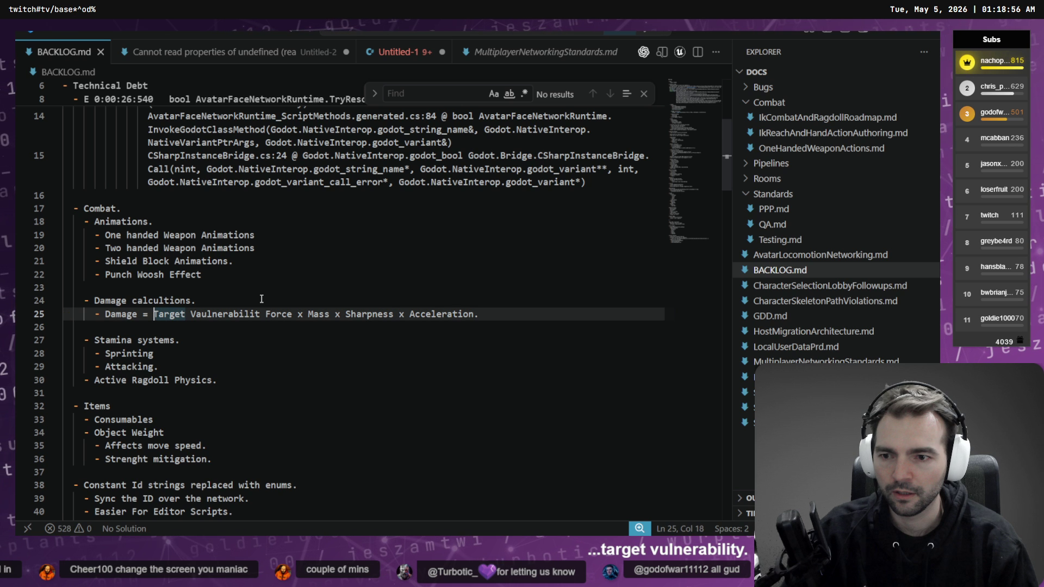
{"action": "type", "text": "("}
{"action": "key", "text": "ctrl+Right"}
{"action": "key", "text": "ctrl+Right"}
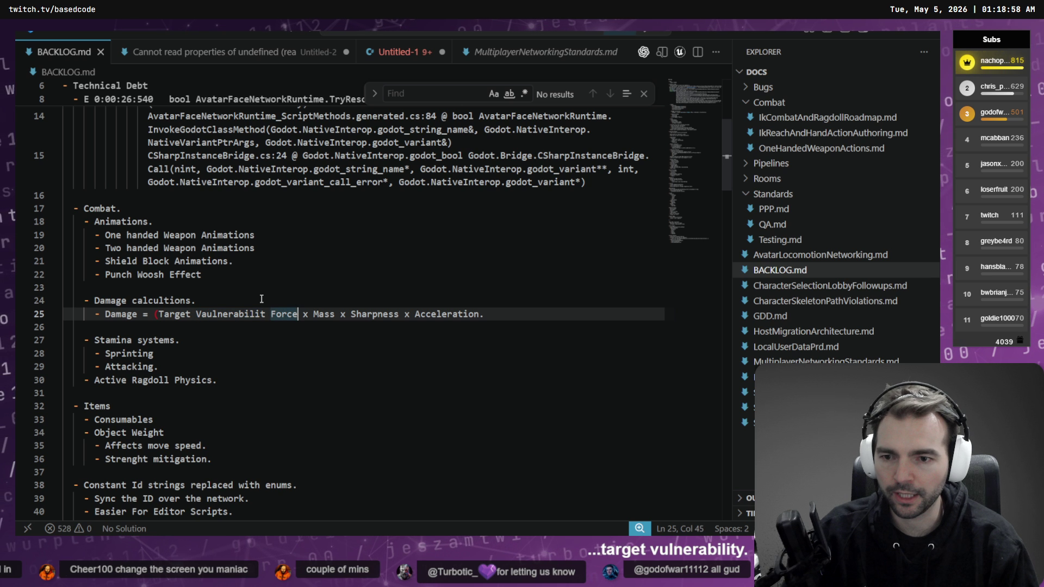
{"action": "type", "text": ") x"}
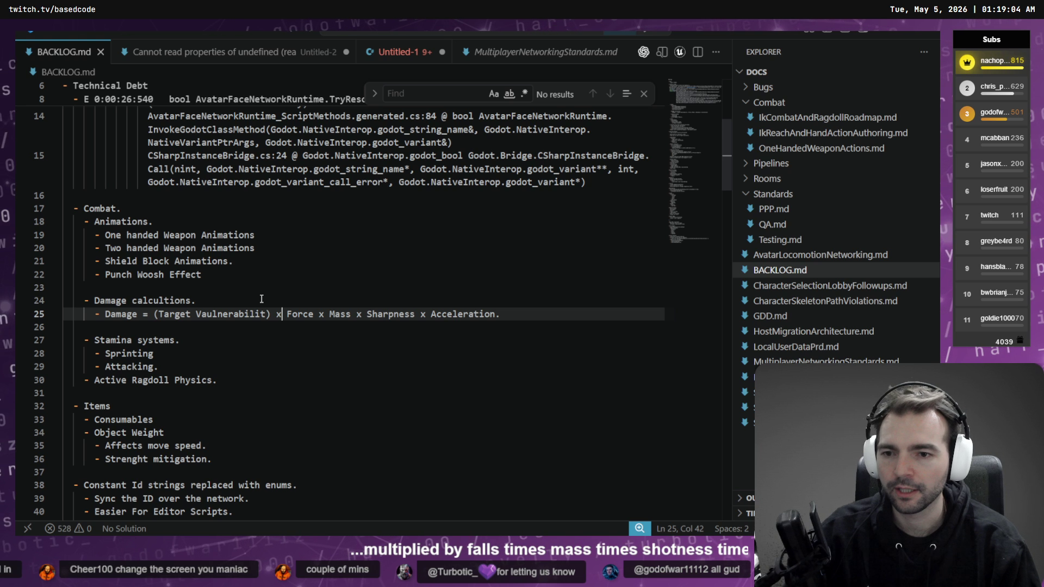
{"action": "key", "text": "Left"}
{"action": "key", "text": "Left"}
{"action": "key", "text": "Left"}
{"action": "key", "text": "Right"}
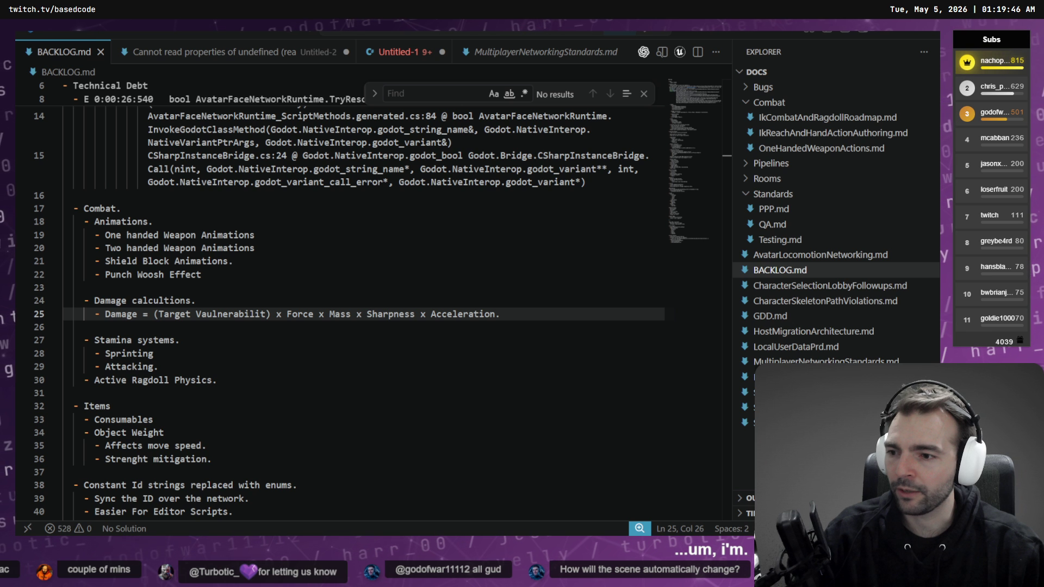
{"action": "left_click", "coordinate": [251, 369]}
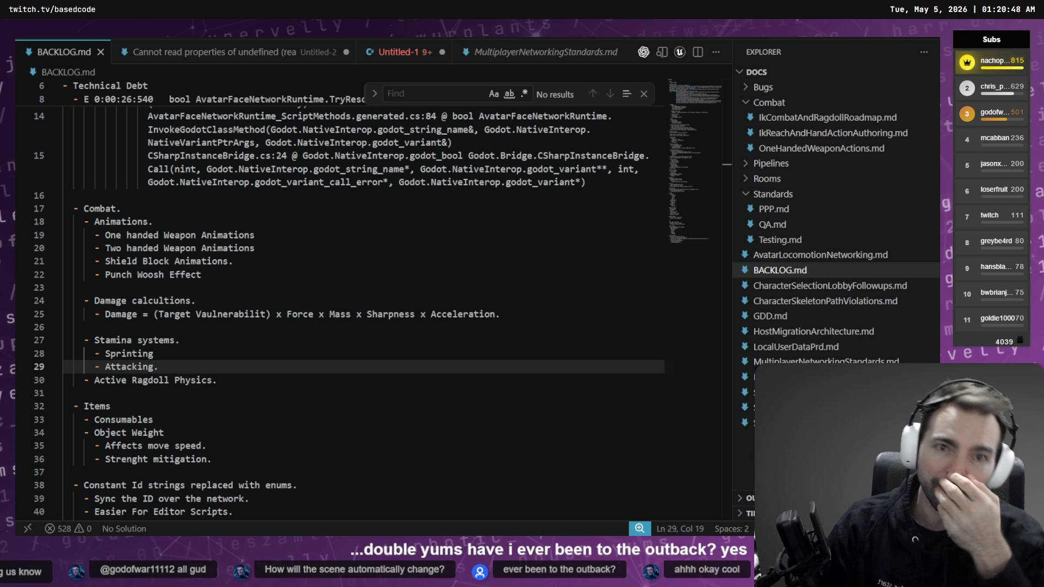
- Close Find, skim BACKLOG.md from Combat down to the Editor extension notes, then return to Codex
{"action": "left_click", "coordinate": [644, 93]}
{"action": "left_click", "coordinate": [412, 209]}
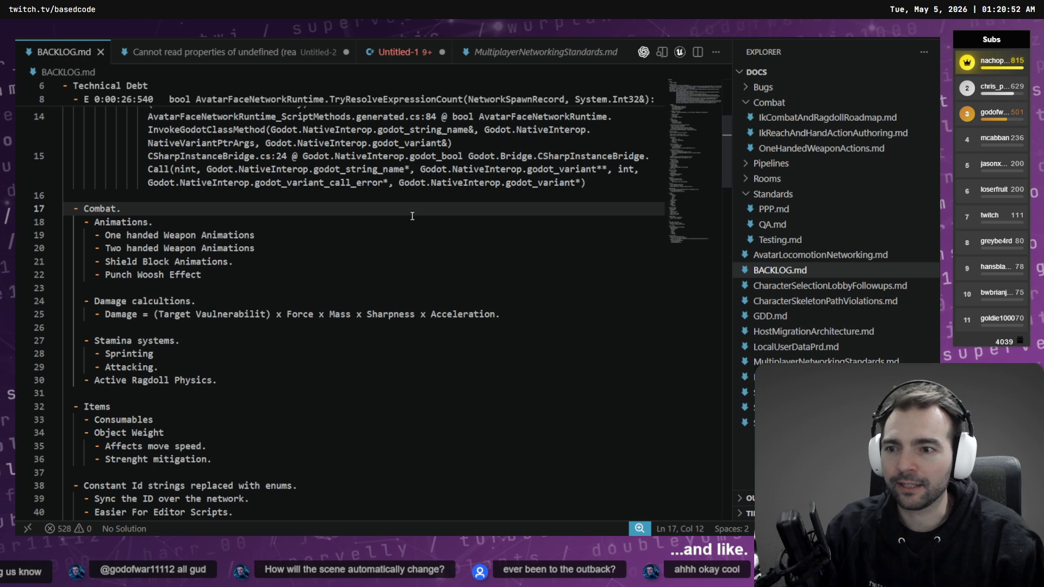
{"action": "scroll", "coordinate": [421, 201], "scroll_direction": "up", "scroll_amount": 5}
{"action": "scroll", "coordinate": [419, 212], "scroll_direction": "down", "scroll_amount": 10}
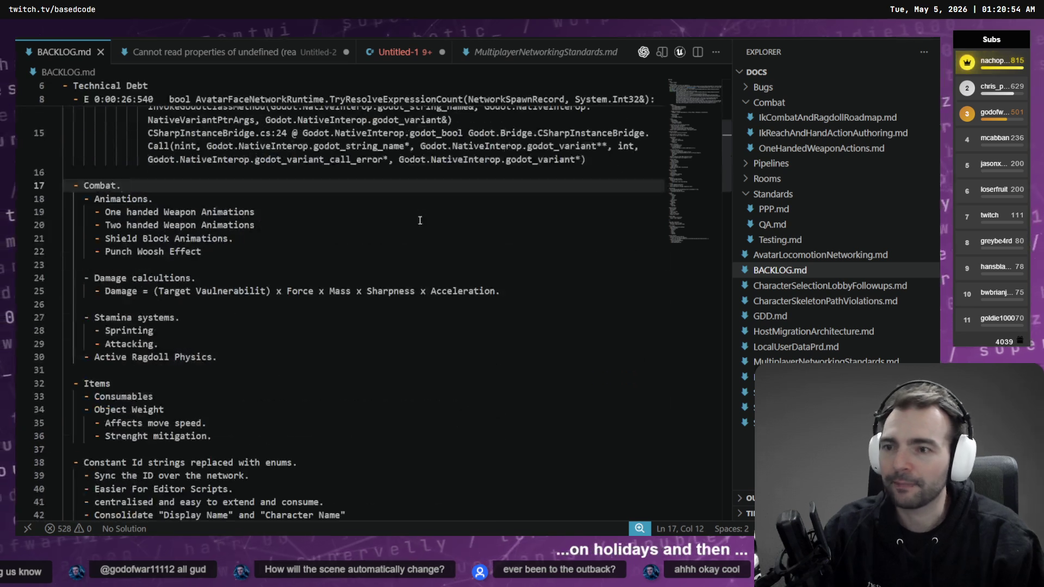
{"action": "left_click", "coordinate": [298, 269]}
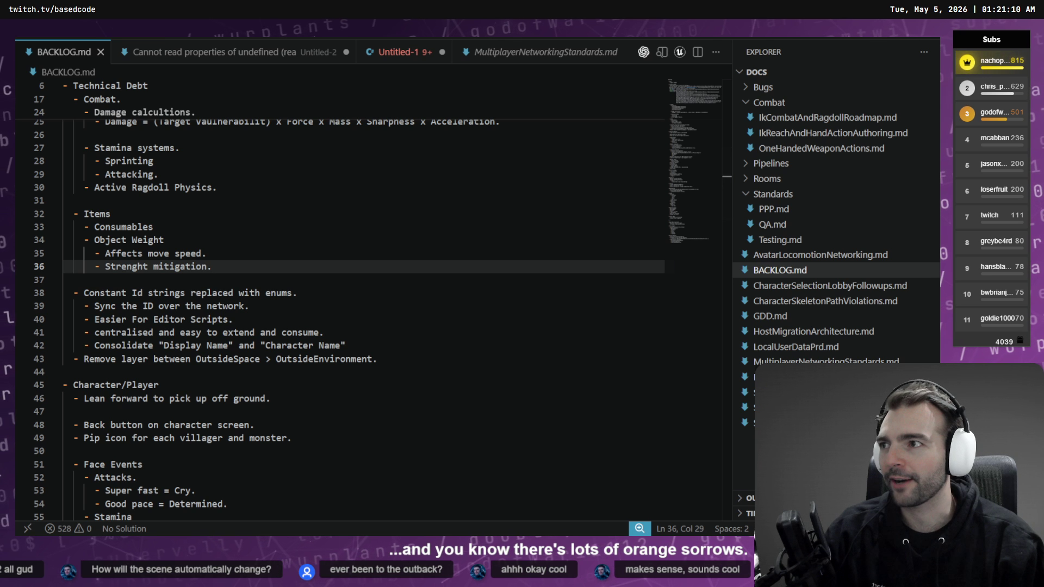
{"action": "left_click", "coordinate": [406, 334]}
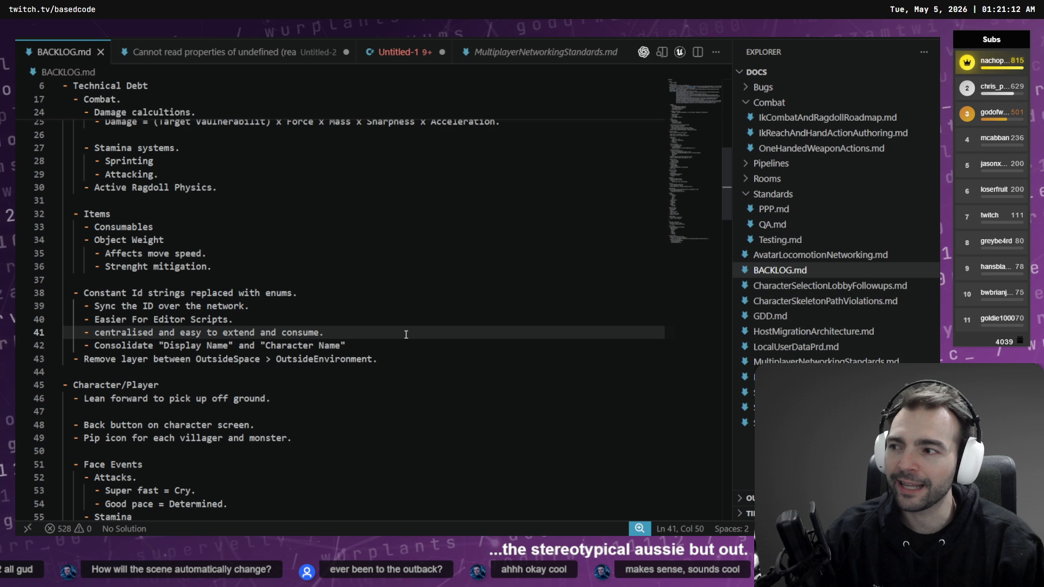
{"action": "scroll", "coordinate": [406, 335], "scroll_direction": "down", "scroll_amount": 2}
{"action": "left_click", "coordinate": [407, 342]}
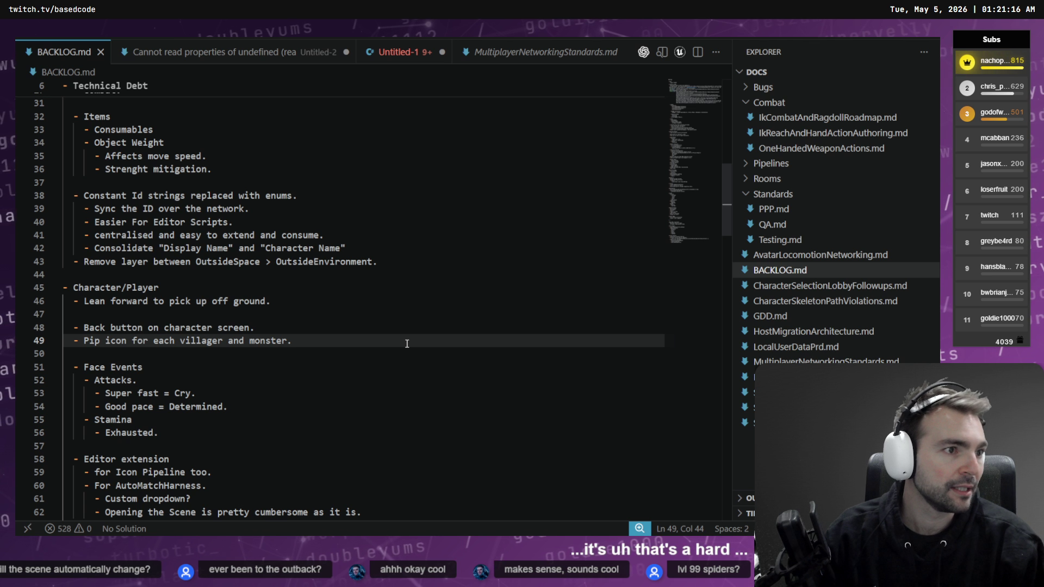
{"action": "key", "text": "alt+Tab"}
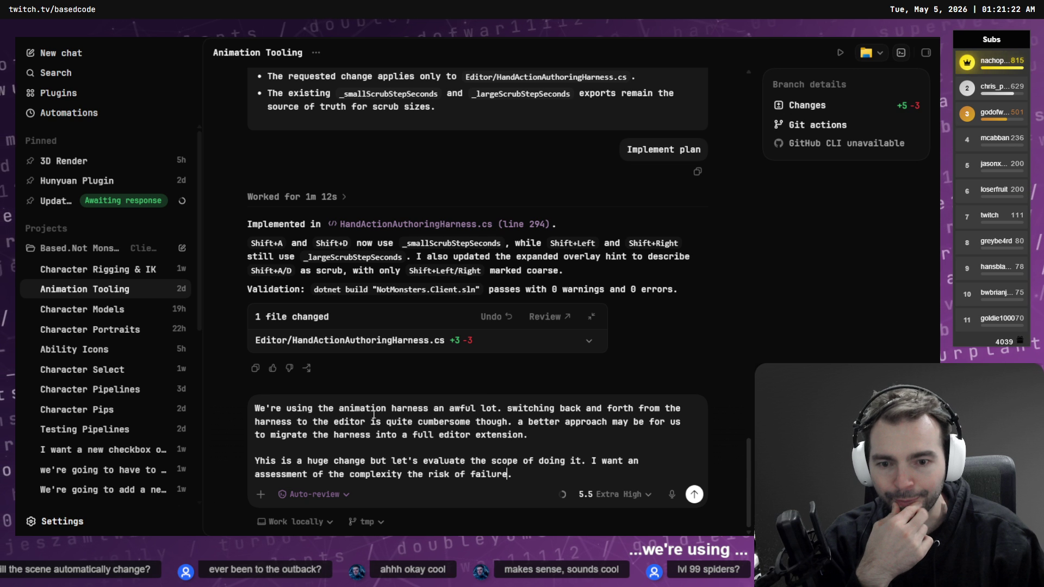
- Fix the draft's opening letter from 'Y' to 'T' and hide the project sidebar
{"action": "left_click", "coordinate": [507, 408]}
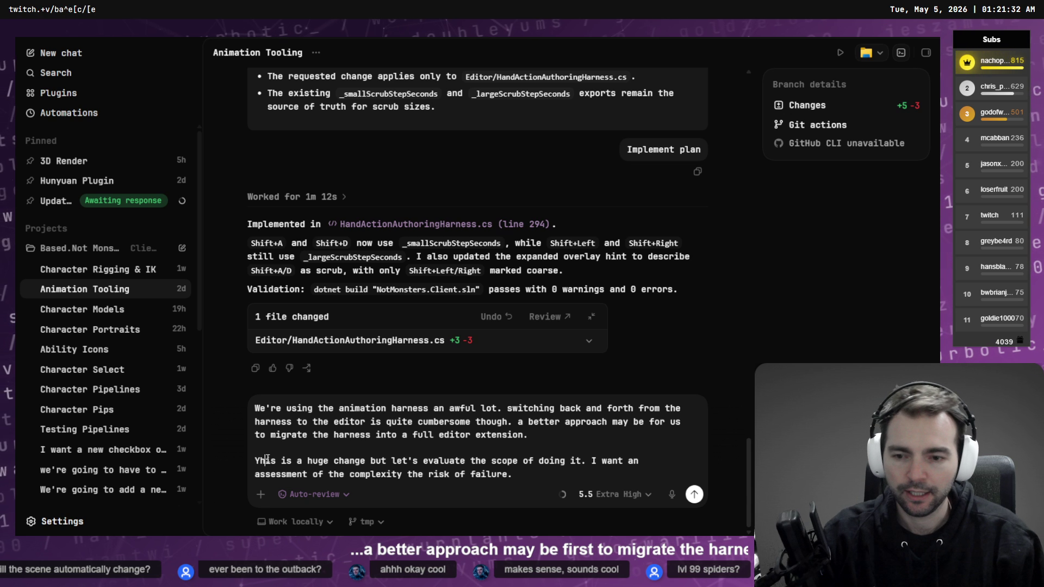
{"action": "key", "text": "BackSpace"}
{"action": "type", "text": "Th"}
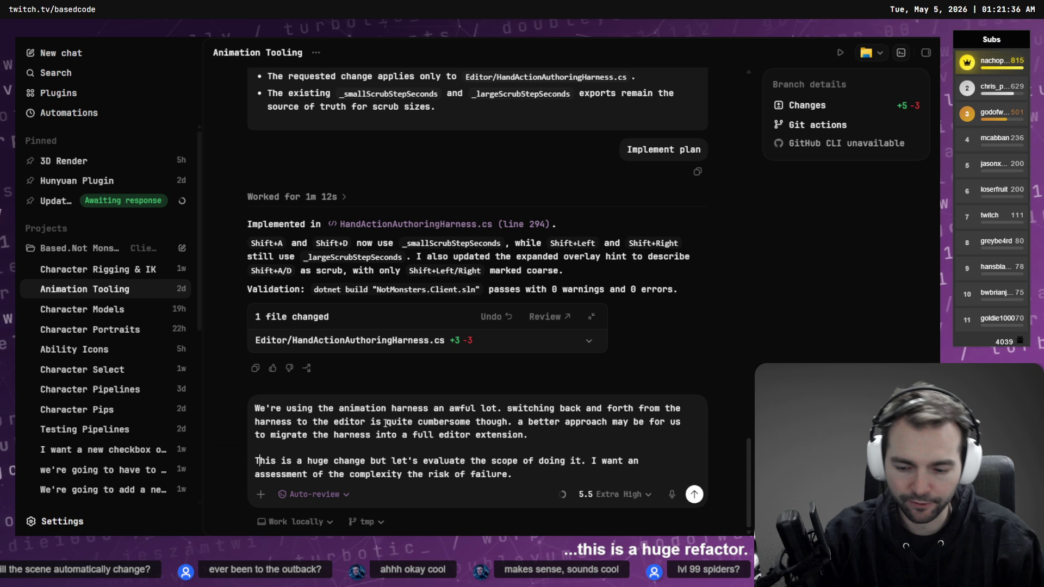
{"action": "key", "text": "ctrl+b"}
- Replace 'risk of failure' with 'risk of breaking existing behaviour, before we go ahead with making this change.'
{"action": "left_click", "coordinate": [537, 475]}
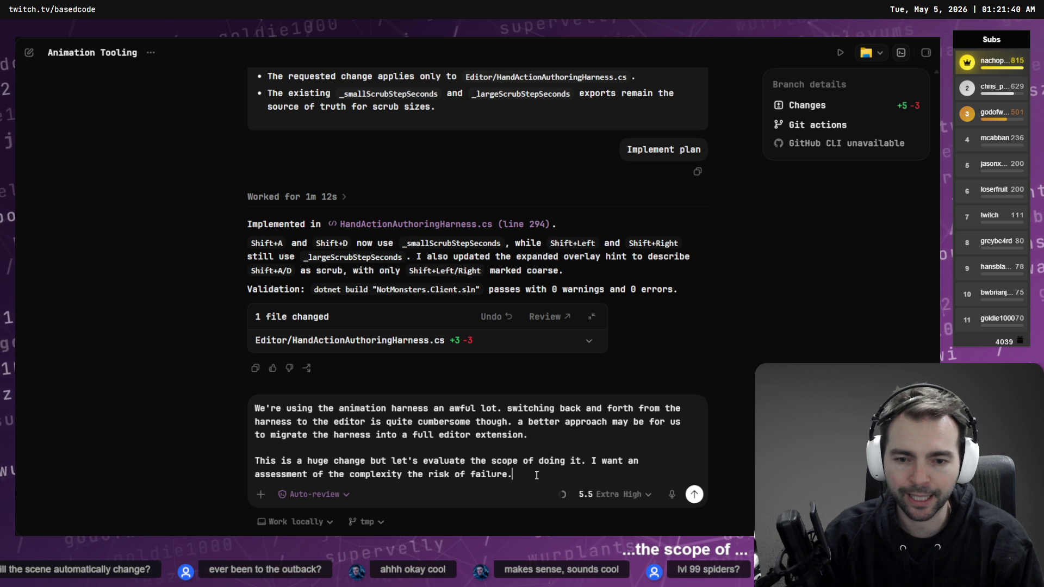
{"action": "key", "text": "Left"}
{"action": "key", "text": "ctrl+shift+Left"}
{"action": "key", "text": "ctrl+shift+Left"}
{"action": "key", "text": "ctrl+shift+Left"}
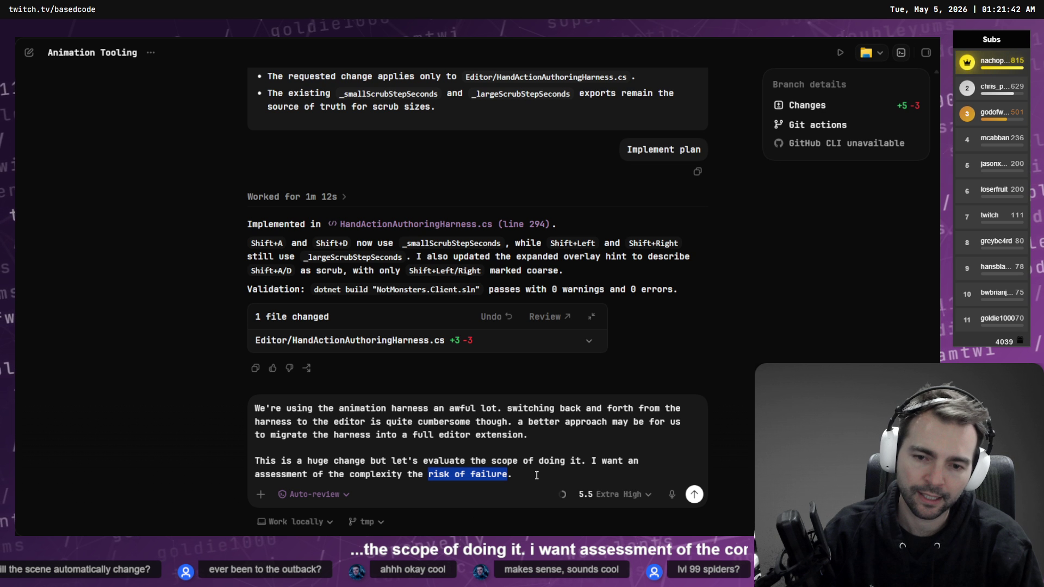
{"action": "type", "text": "risk of breaki"}
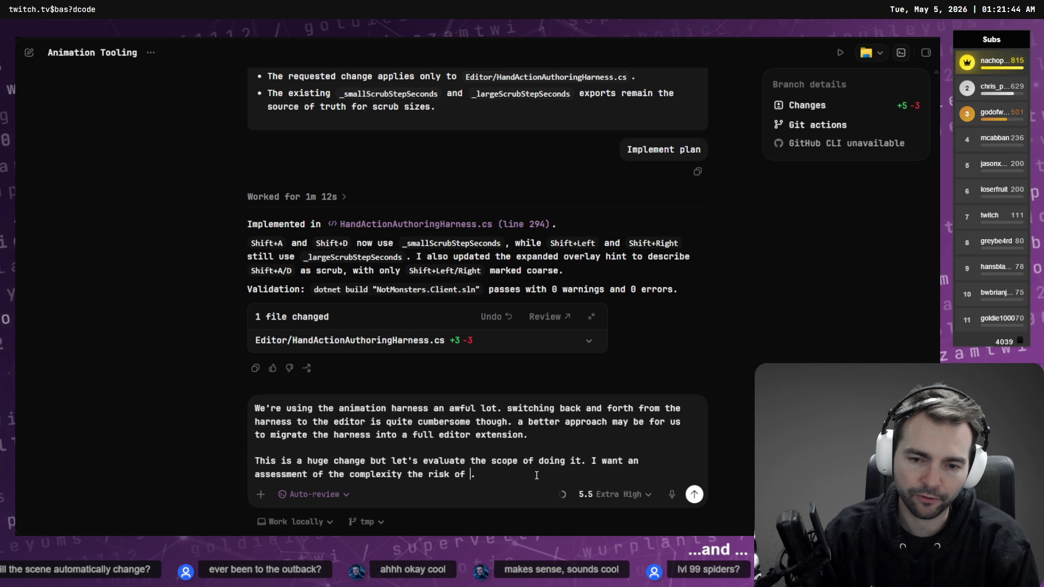
{"action": "type", "text": "ng existing"}
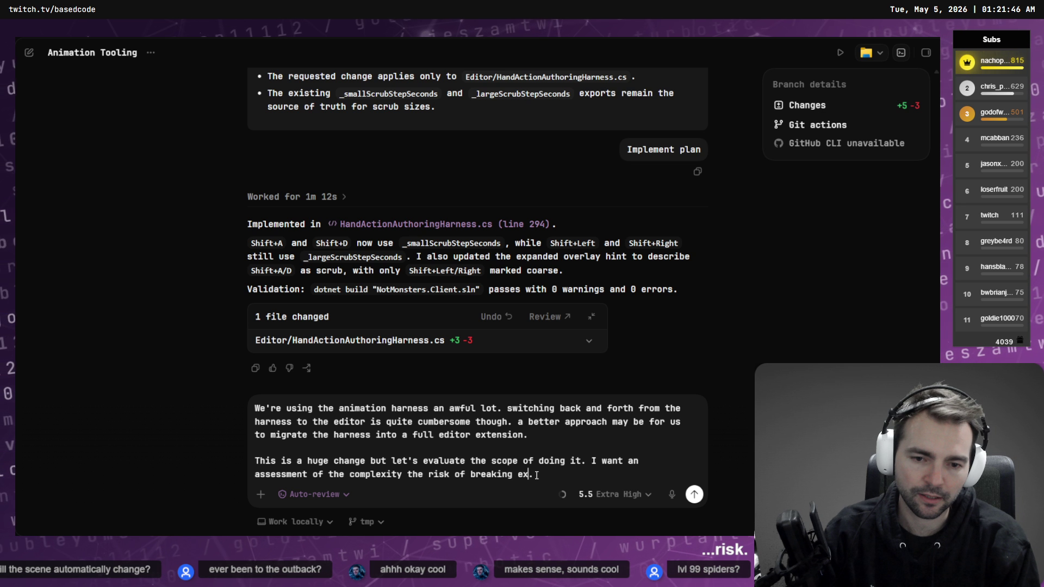
{"action": "type", "text": " behaviour,"}
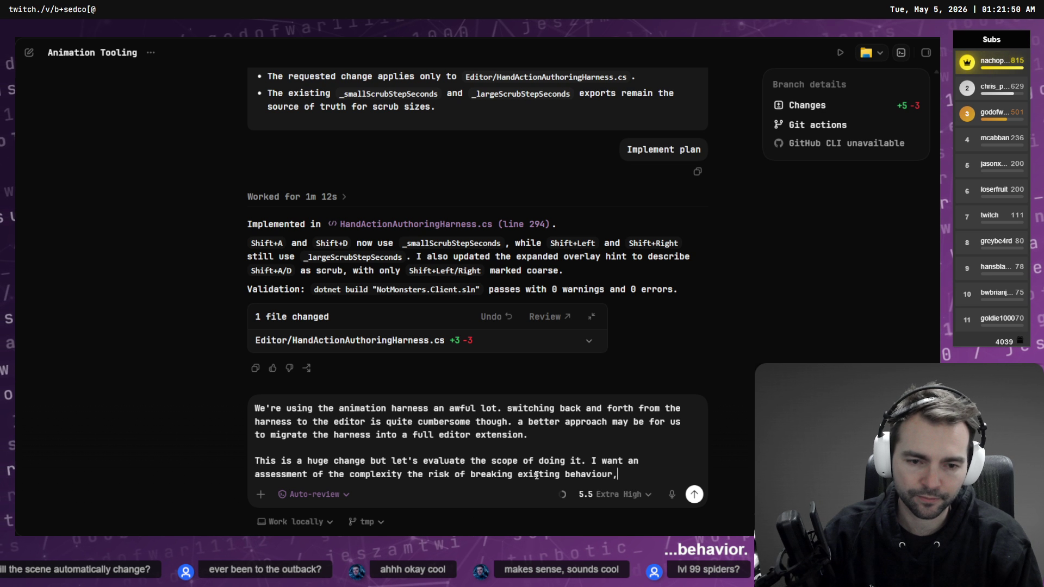
{"action": "key", "text": "BackSpace"}
{"action": "type", "text": ", before we go ahead "}
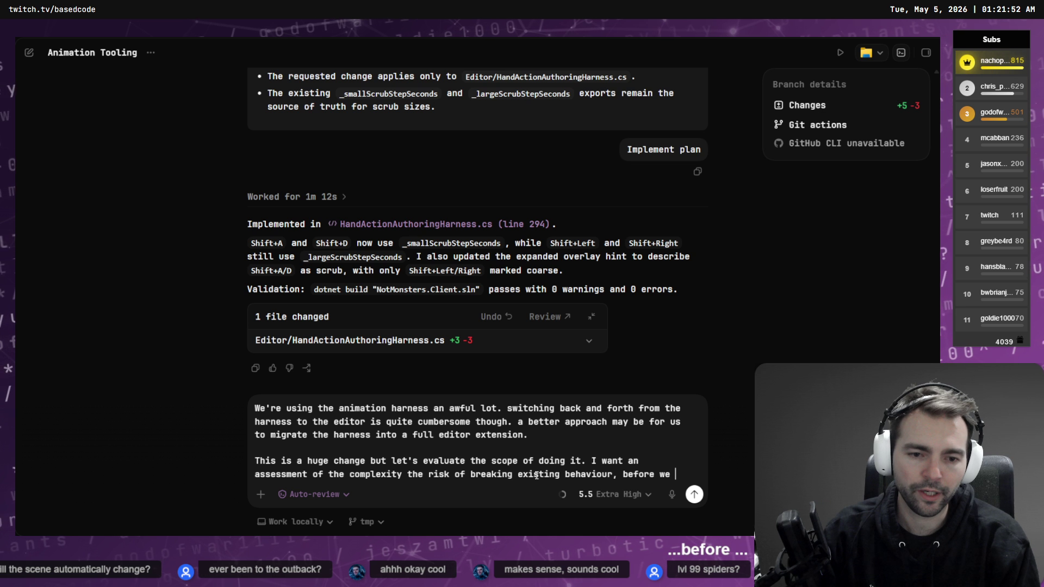
{"action": "type", "text": "with"}
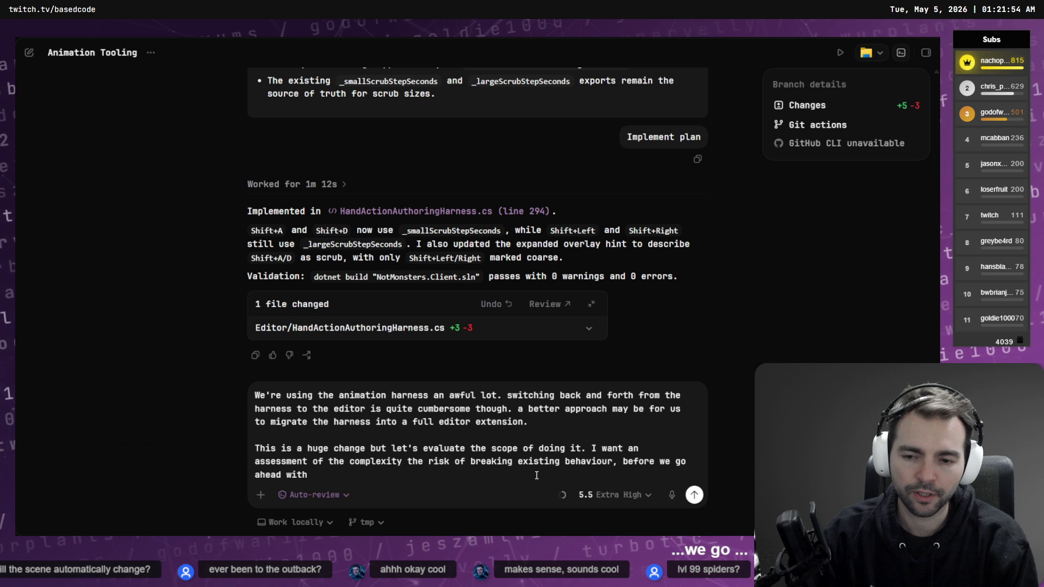
{"action": "type", "text": " making this ha"}
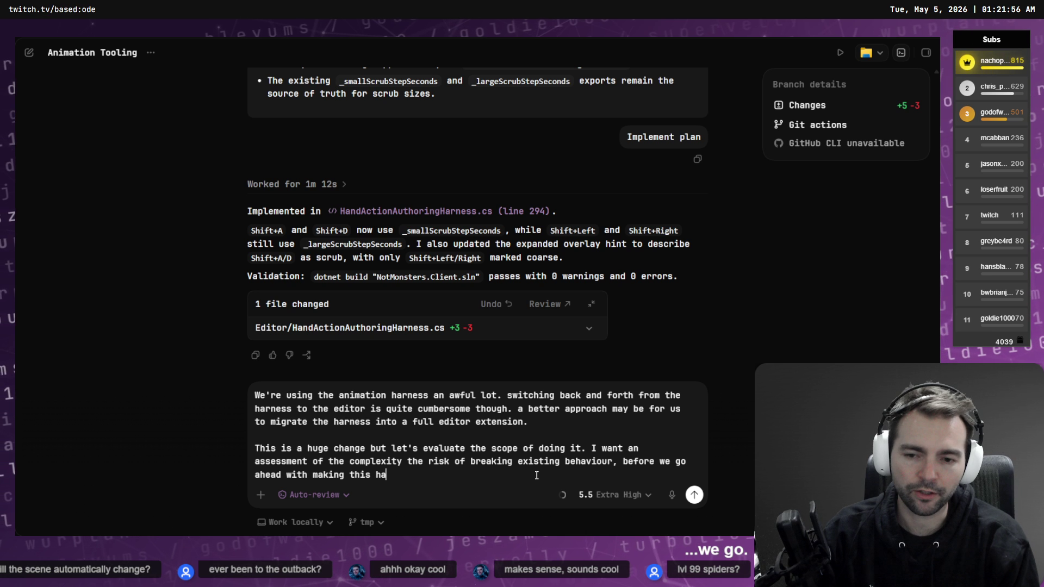
{"action": "key", "text": "BackSpace"}
{"action": "key", "text": "BackSpace"}
{"action": "type", "text": "change./"}
{"action": "key", "text": "BackSpace"}
{"action": "type", "text": "Sk"}
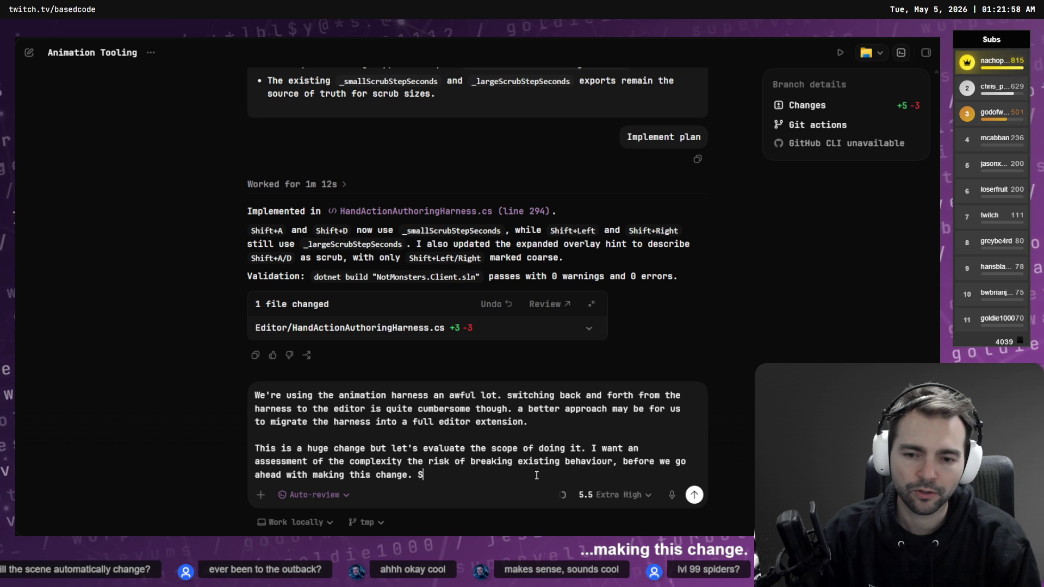
{"action": "key", "text": "BackSpace"}
{"action": "key", "text": "BackSpace"}
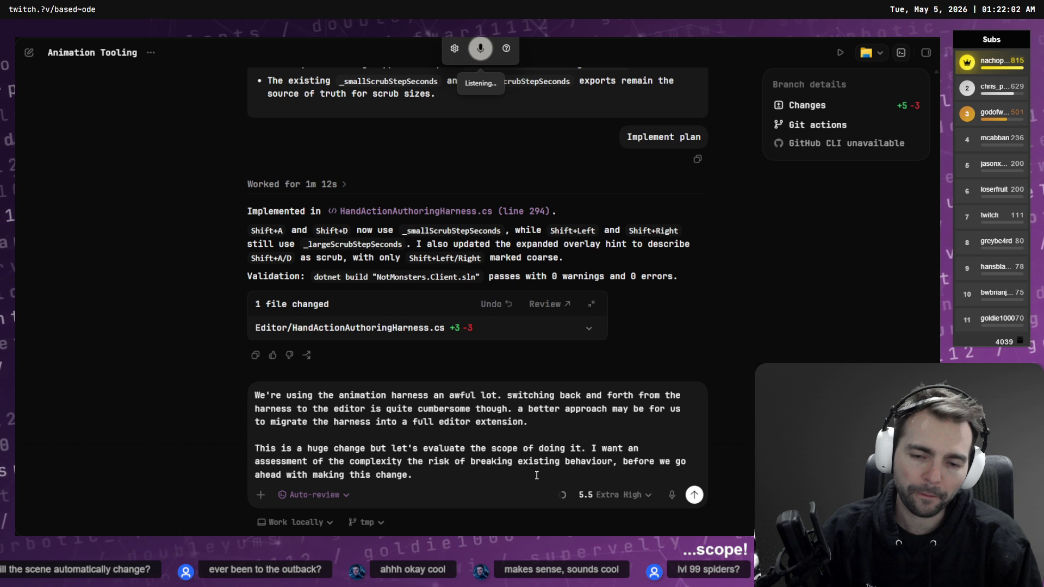
- Dictate a new line asking for discrete migration phases scored for complexity and risk, and send it
{"action": "key", "text": "shift+Return"}
{"action": "key", "text": "ctrl+super"}
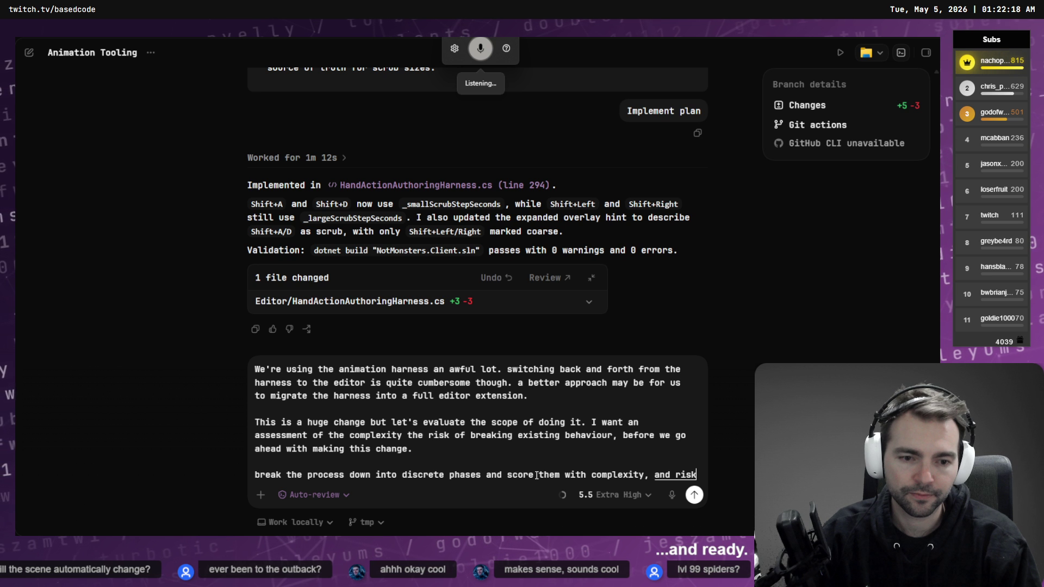
{"action": "key", "text": "Return"}
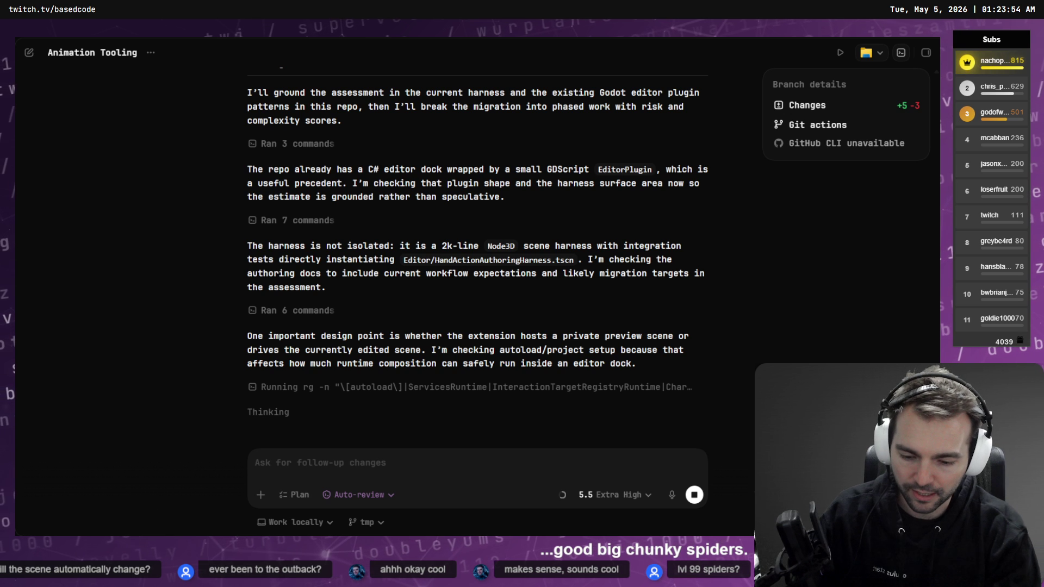
- Let Codex inspect the harness and Godot editor plugin patterns, then switch to Chrome
{"action": "key", "text": "alt+Tab"}
- Voice-search 'huntsman spider', enlarge two of the photos, then go back to Codex
{"action": "key", "text": "super+h"}
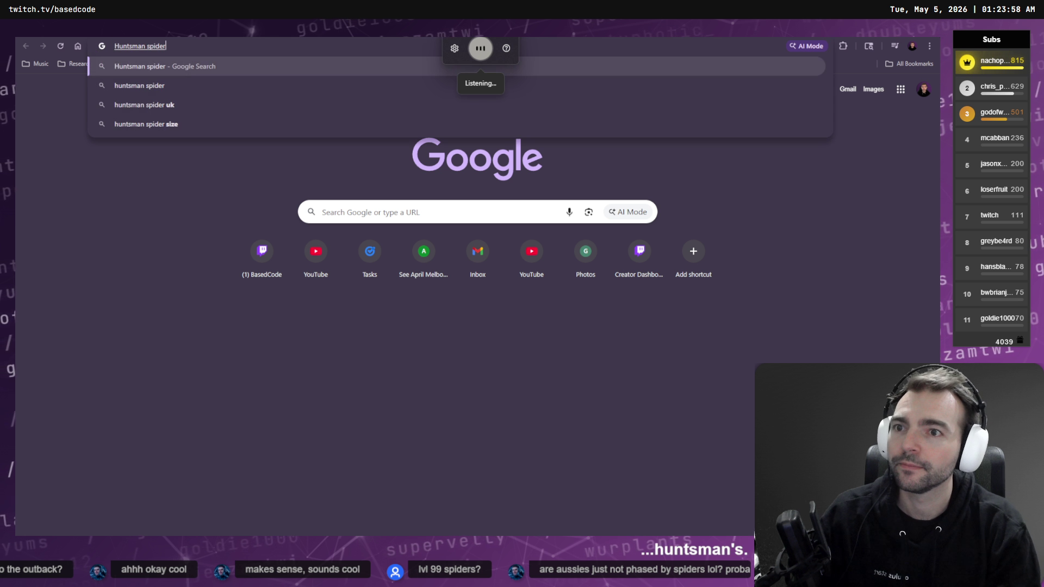
{"action": "key", "text": "Return"}
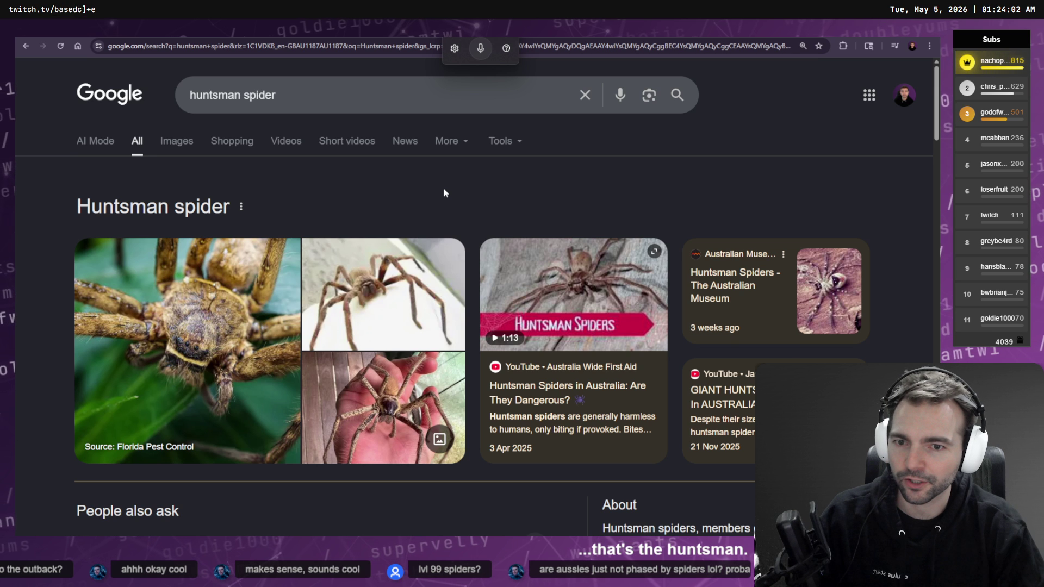
{"action": "scroll", "coordinate": [442, 187], "scroll_direction": "down", "scroll_amount": 1}
{"action": "left_click", "coordinate": [332, 392]}
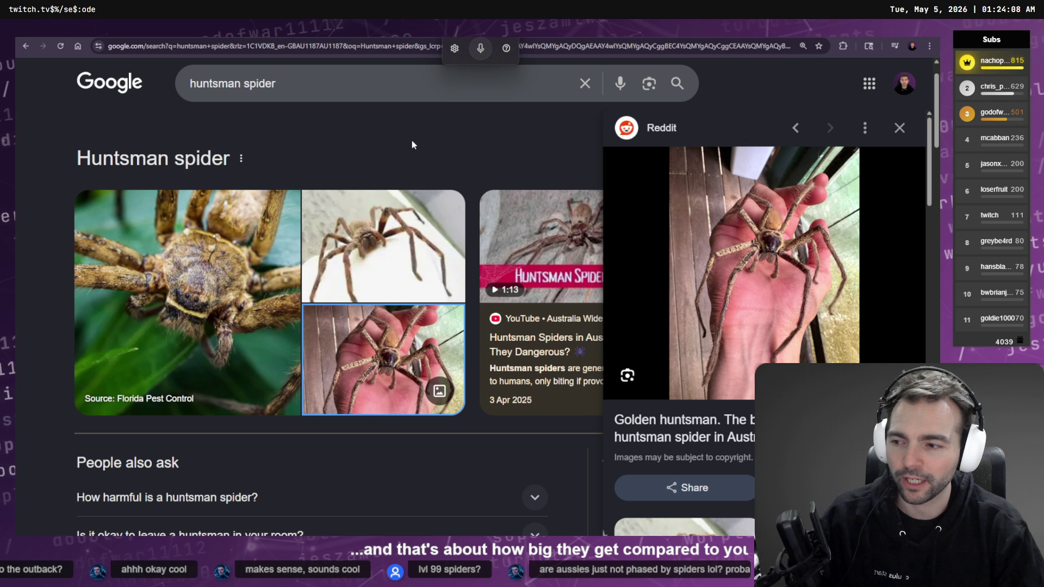
{"action": "scroll", "coordinate": [494, 157], "scroll_direction": "down", "scroll_amount": 3}
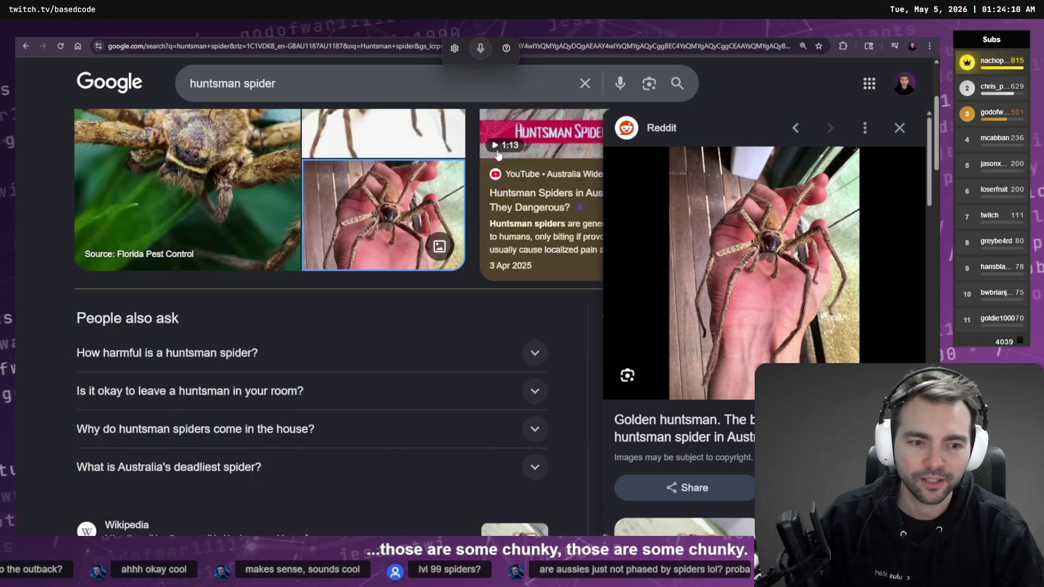
{"action": "scroll", "coordinate": [802, 303], "scroll_direction": "down", "scroll_amount": 4}
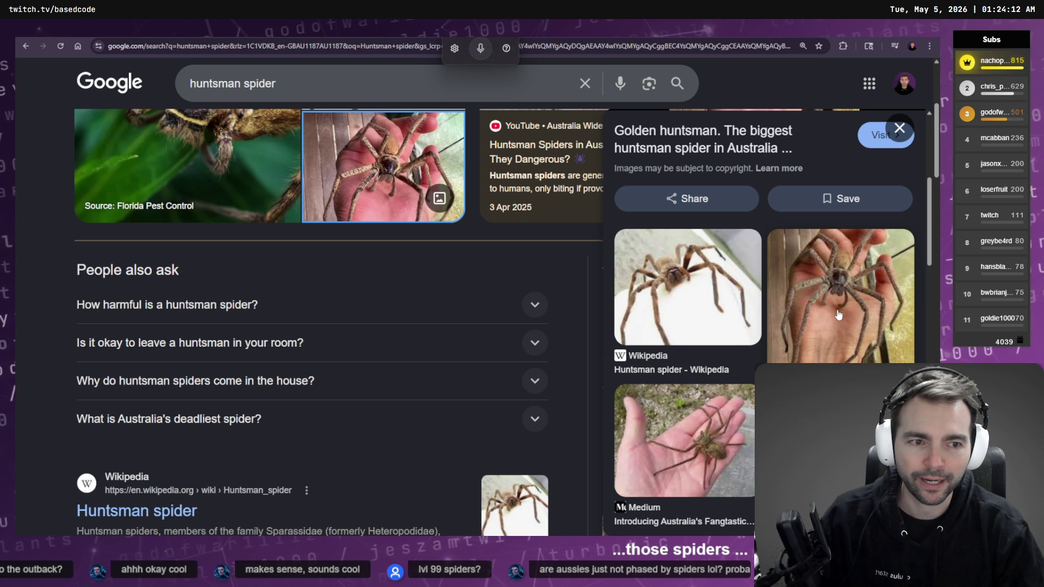
{"action": "left_click", "coordinate": [713, 435]}
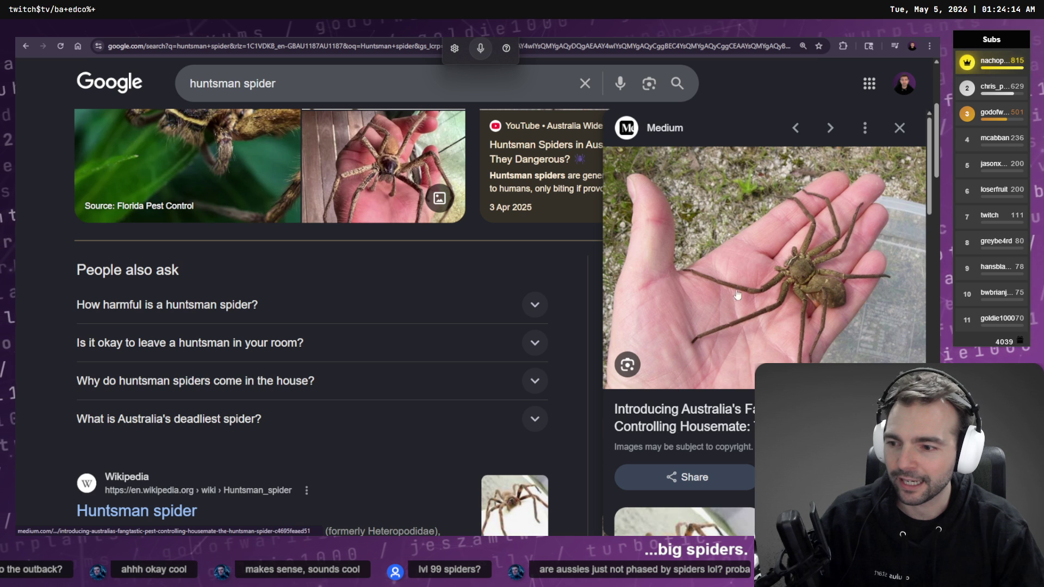
{"action": "key", "text": "alt+Tab"}
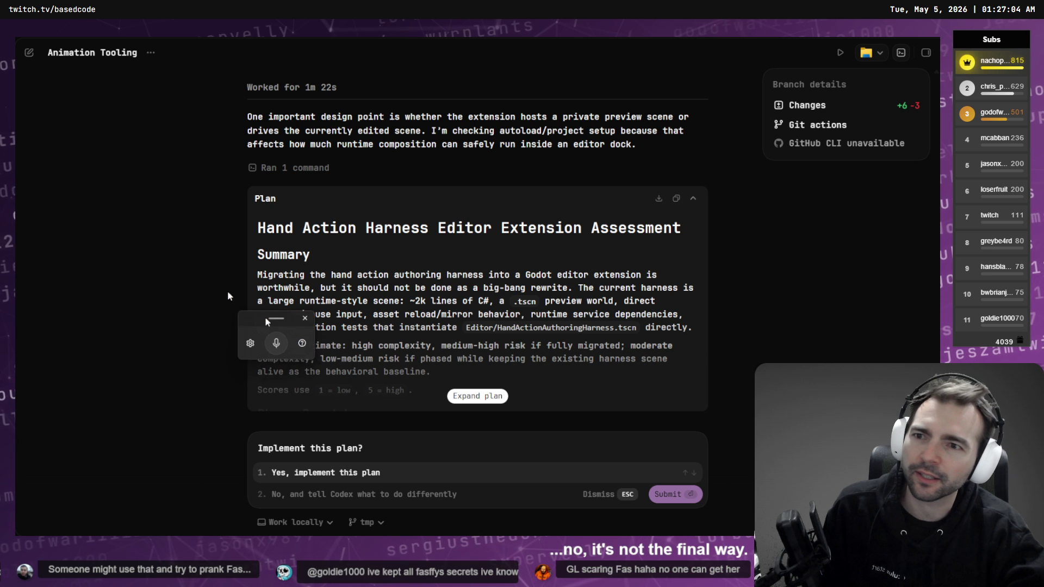
- Leave the migration assessment plan awaiting approval and switch to a new Chrome tab
{"action": "key", "text": "alt+Tab"}
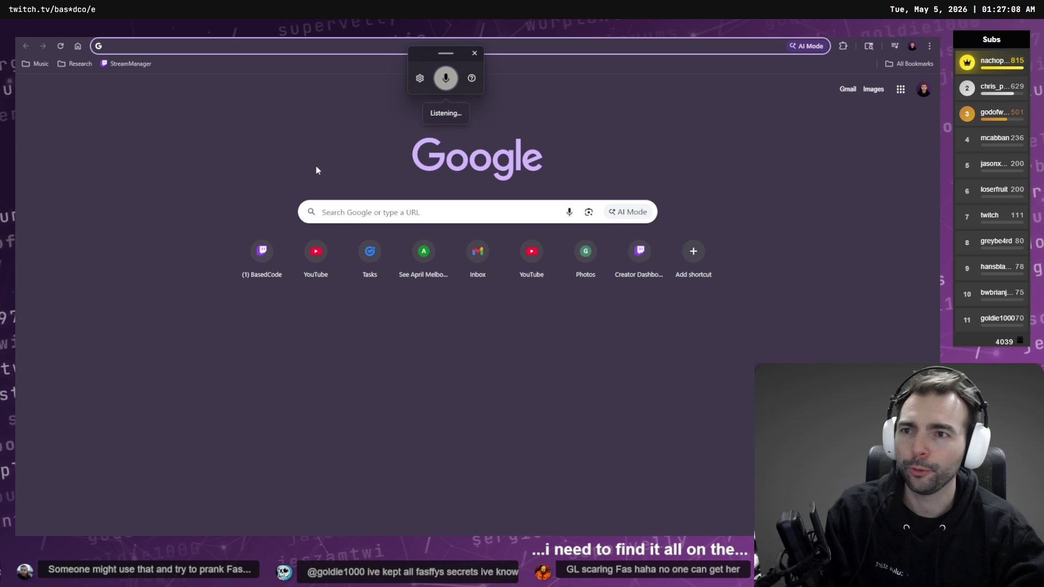
- Search 'super venomous Melbourne spider.' and expand the AI Overview about Redback and Mouse spiders
{"action": "type", "text": "super venomous Melbourne spider."}
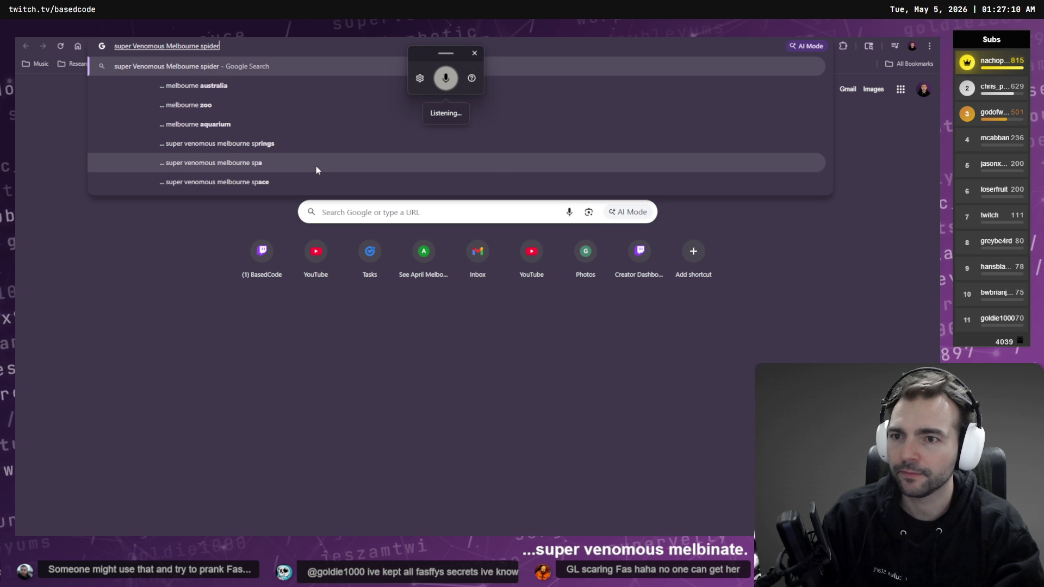
{"action": "key", "text": "Return"}
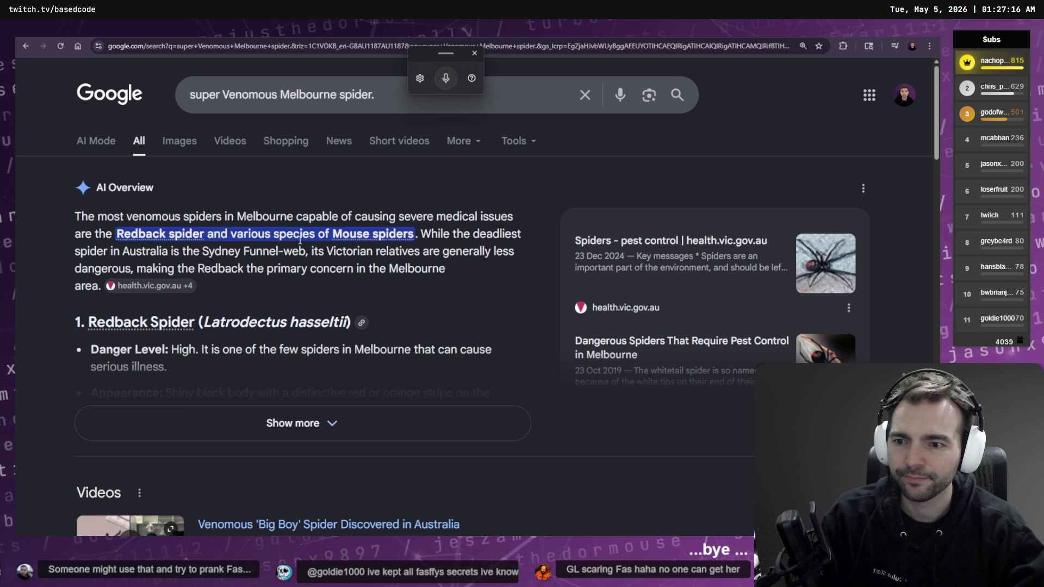
{"action": "scroll", "coordinate": [301, 239], "scroll_direction": "down", "scroll_amount": 2}
{"action": "left_click", "coordinate": [375, 318]}
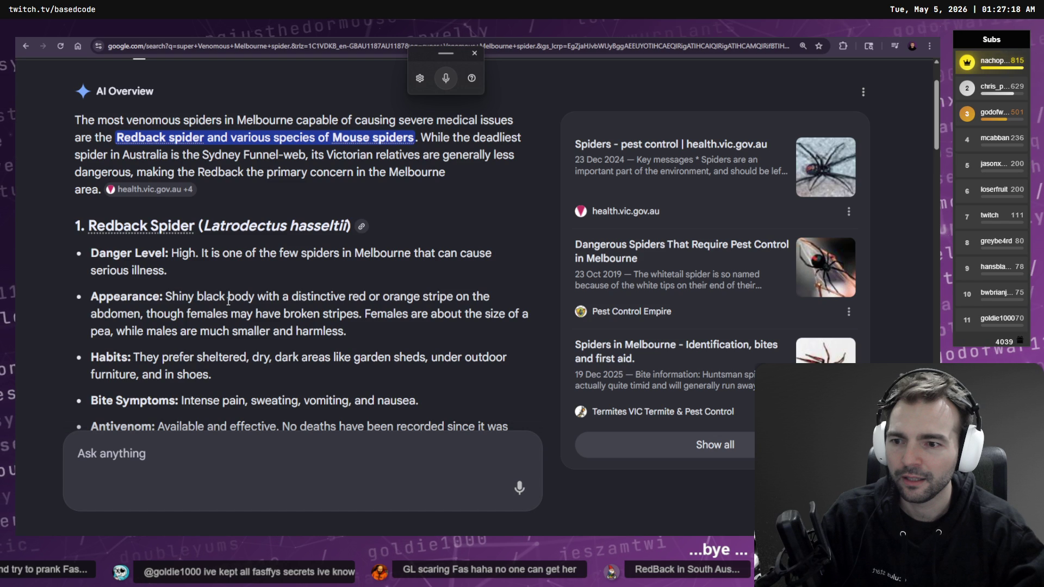
{"action": "scroll", "coordinate": [360, 280], "scroll_direction": "down", "scroll_amount": 15}
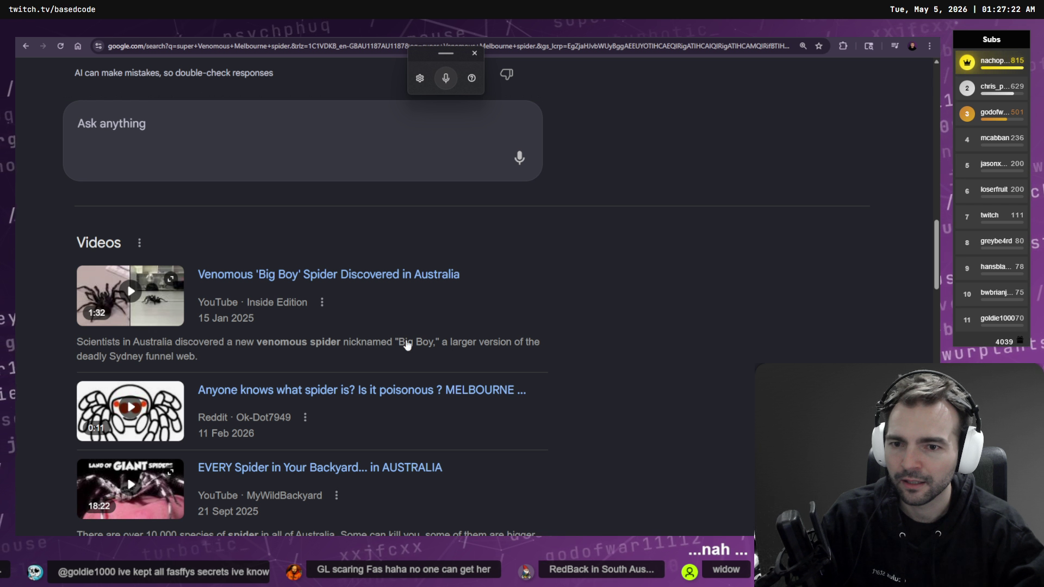
{"action": "scroll", "coordinate": [688, 331], "scroll_direction": "down", "scroll_amount": 1}
{"action": "scroll", "coordinate": [688, 332], "scroll_direction": "down", "scroll_amount": 18}
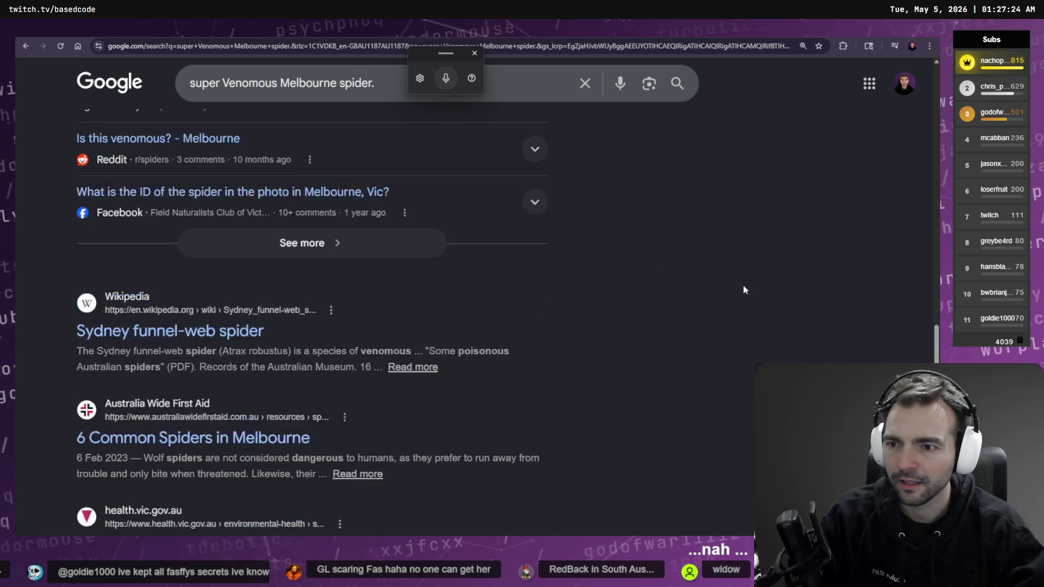
{"action": "scroll", "coordinate": [715, 488], "scroll_direction": "up", "scroll_amount": 20}
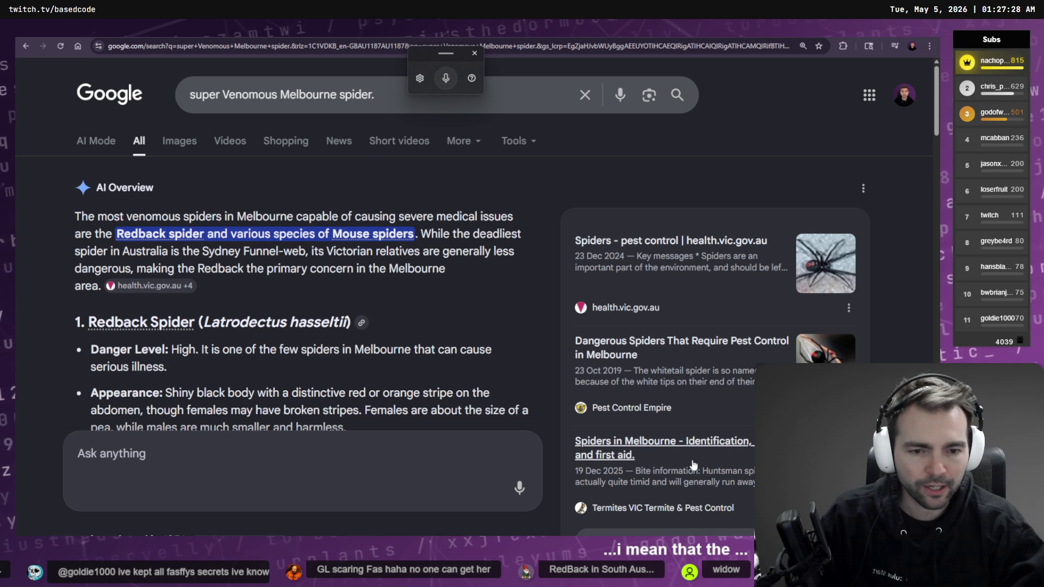
- Read through the Termites VIC 'Spiders in Melbourne' article, then go back to the search results
{"action": "left_click", "coordinate": [733, 448]}
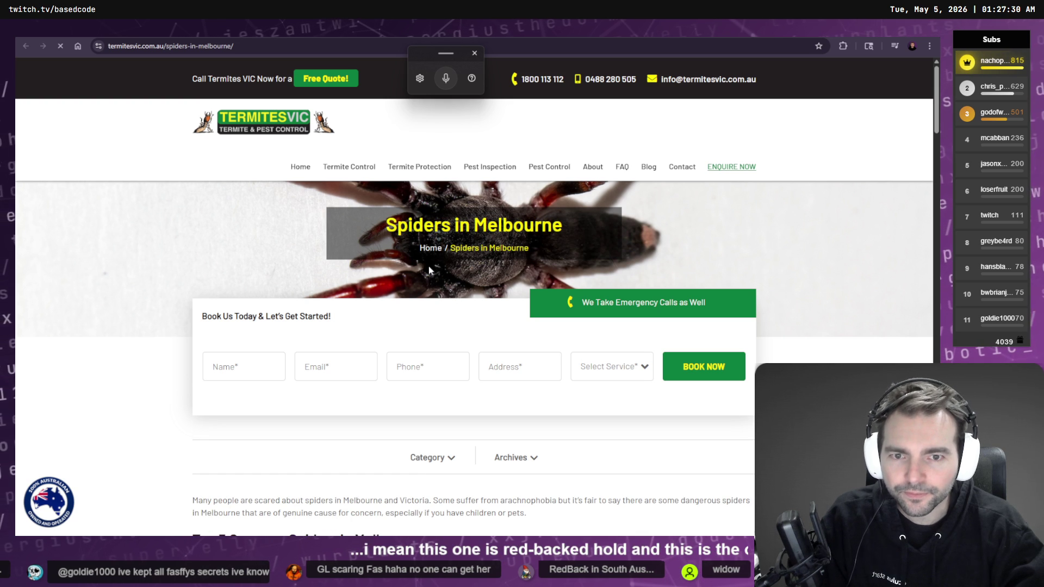
{"action": "scroll", "coordinate": [146, 215], "scroll_direction": "down", "scroll_amount": 6}
{"action": "scroll", "coordinate": [152, 223], "scroll_direction": "down", "scroll_amount": 10}
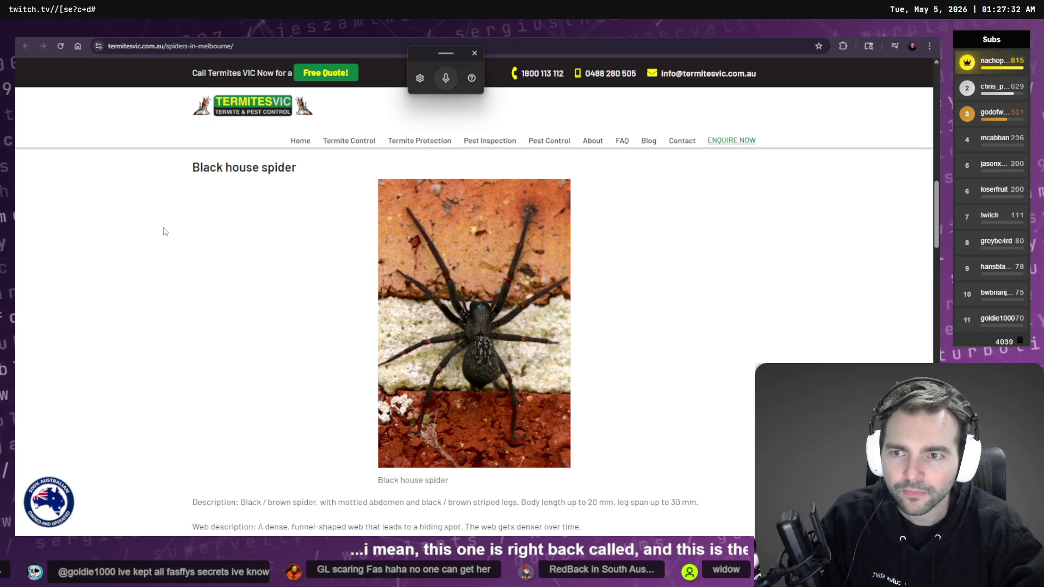
{"action": "scroll", "coordinate": [158, 234], "scroll_direction": "down", "scroll_amount": 7}
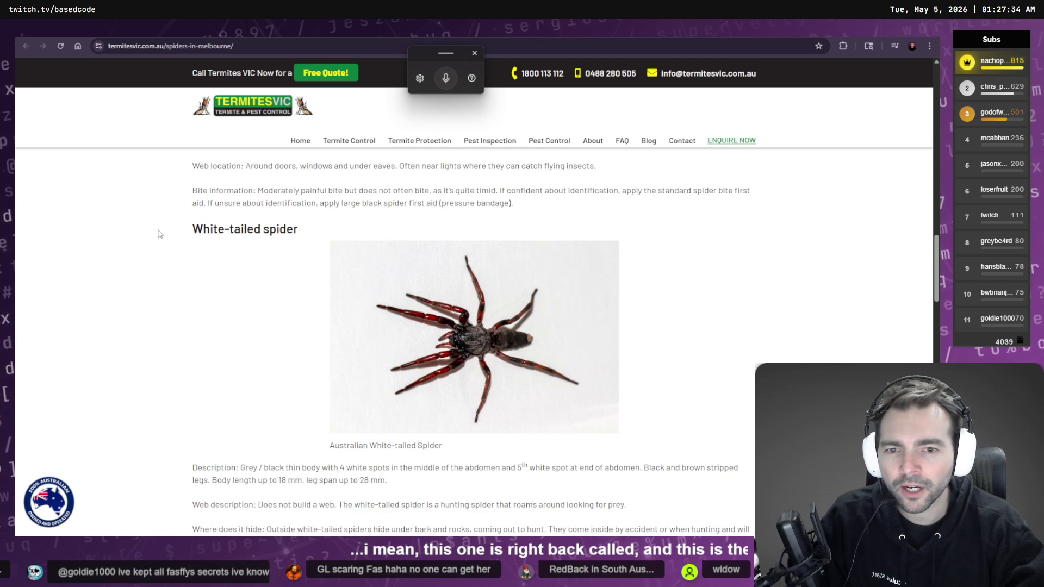
{"action": "scroll", "coordinate": [158, 233], "scroll_direction": "down", "scroll_amount": 8}
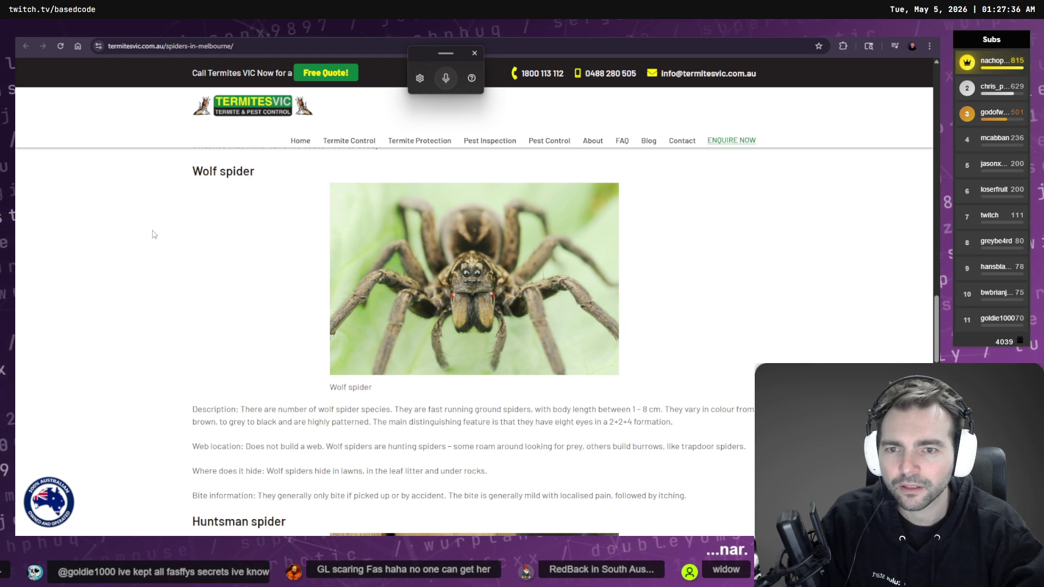
{"action": "scroll", "coordinate": [155, 234], "scroll_direction": "down", "scroll_amount": 15}
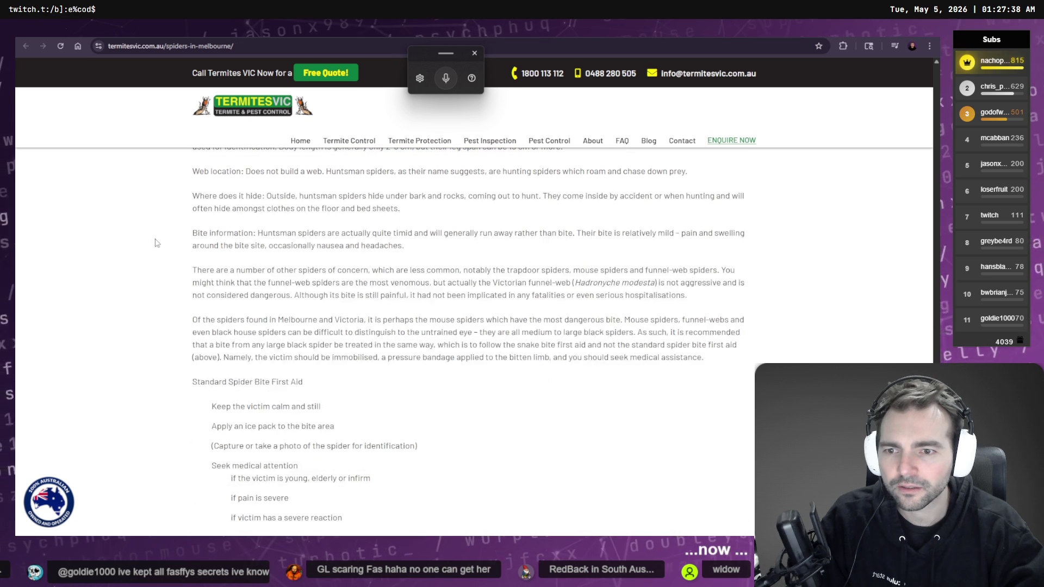
{"action": "scroll", "coordinate": [161, 244], "scroll_direction": "down", "scroll_amount": 5}
{"action": "key", "text": "Home"}
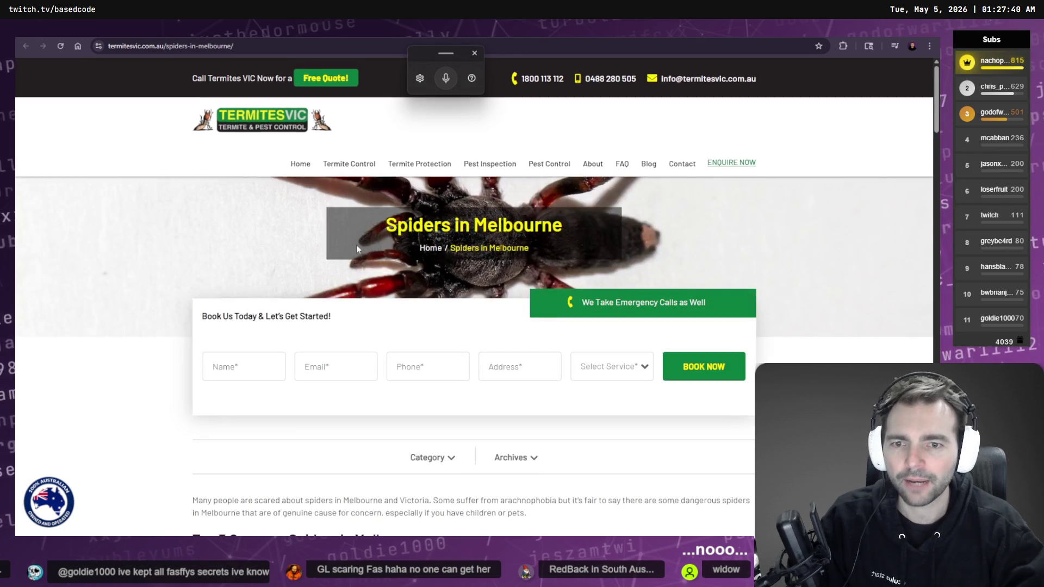
{"action": "key", "text": "alt+Left"}
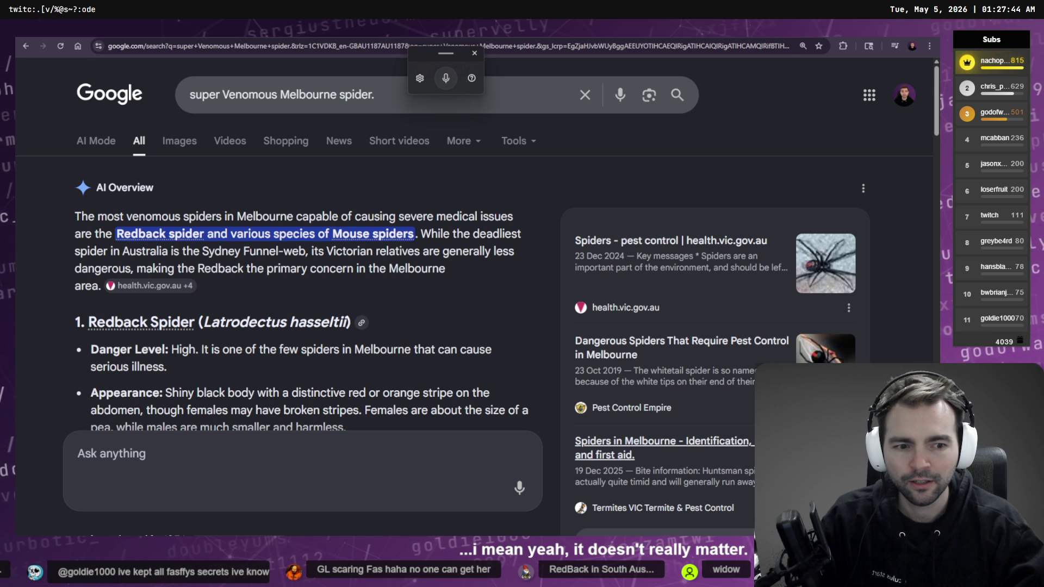
- Show image results for venomous Melbourne spiders and preview the redback and Facebook poisonous-spider chart images
{"action": "left_click", "coordinate": [179, 140]}
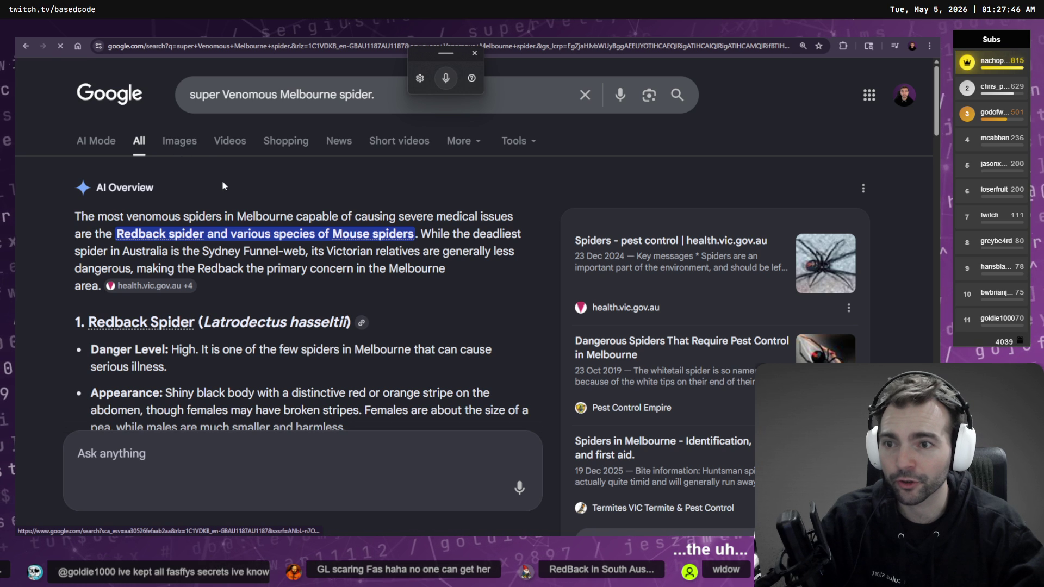
{"action": "left_click", "coordinate": [281, 245]}
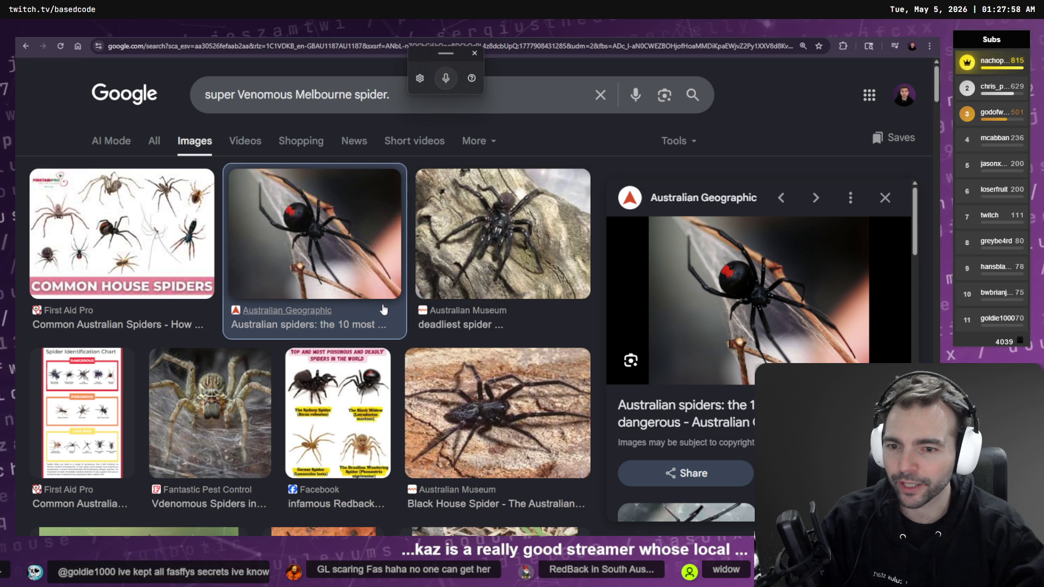
{"action": "left_click", "coordinate": [351, 418]}
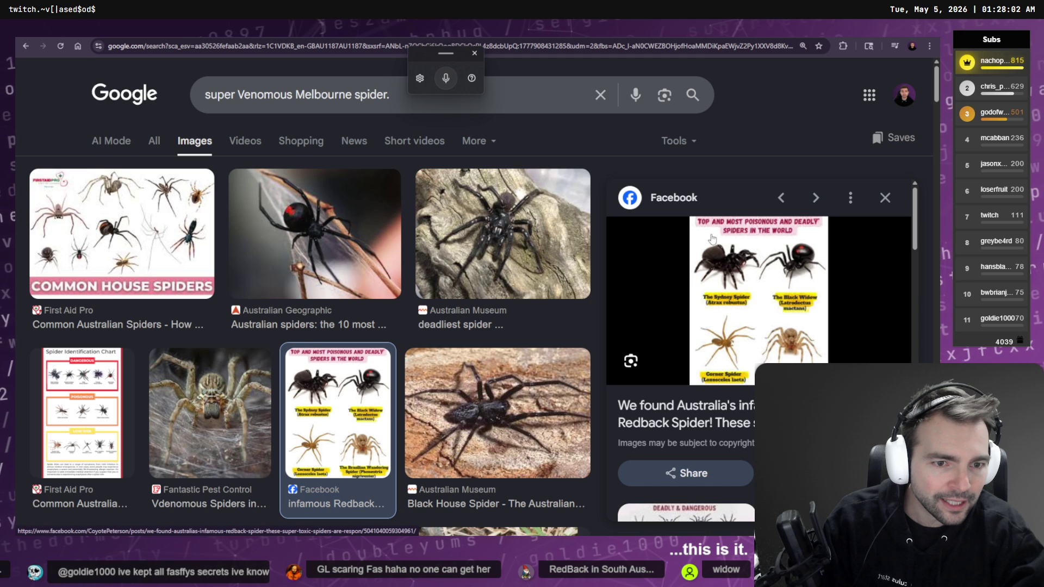
{"action": "left_click", "coordinate": [731, 260]}
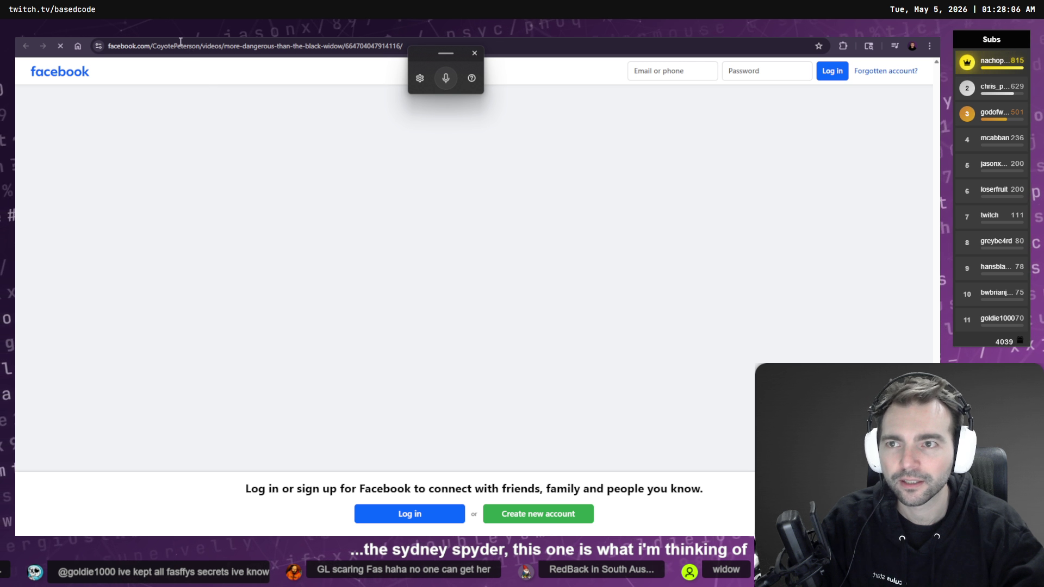
{"action": "key", "text": "alt+Left"}
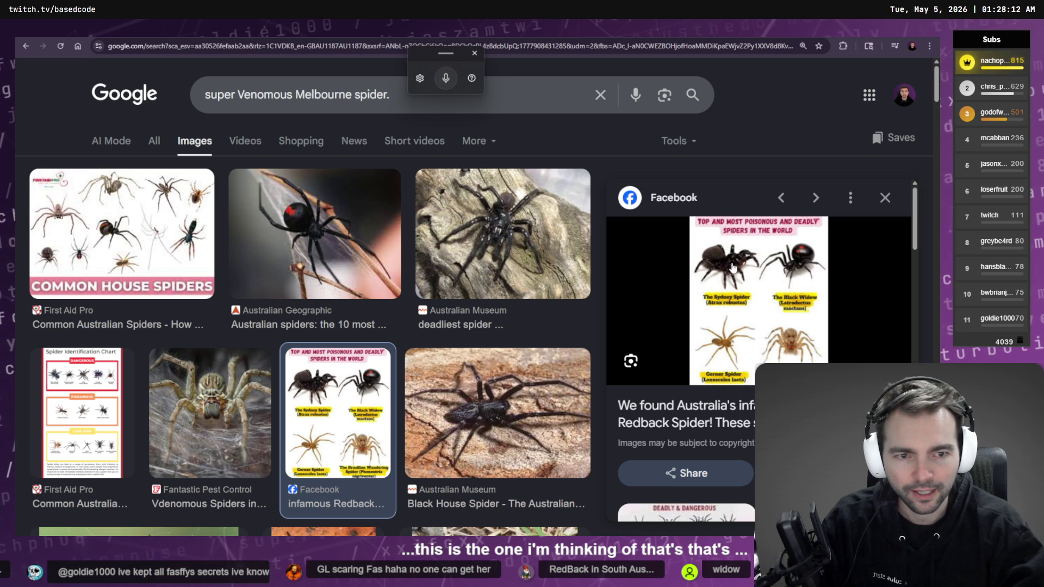
{"action": "scroll", "coordinate": [732, 266], "scroll_direction": "down", "scroll_amount": 10}
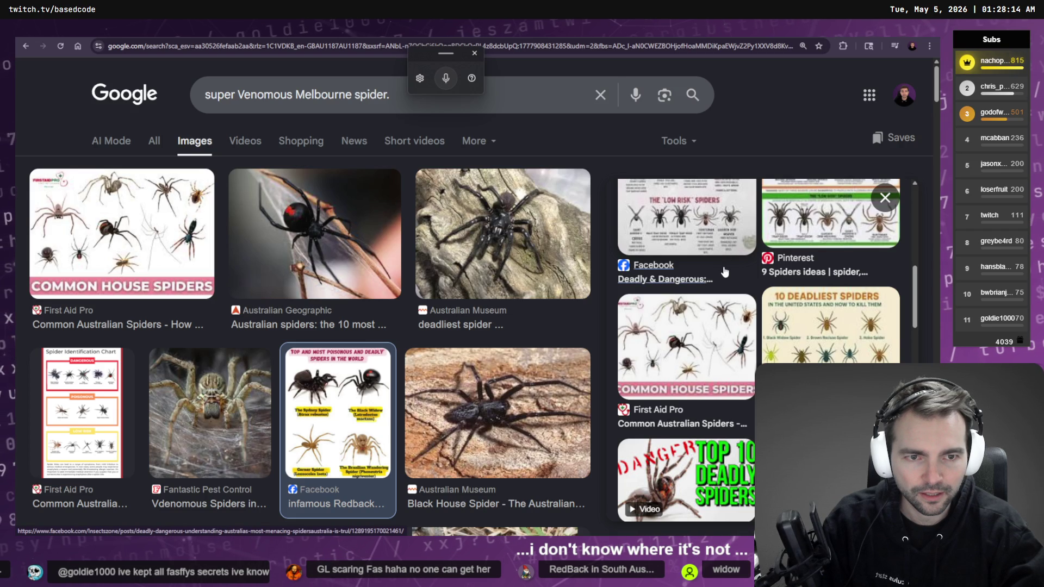
{"action": "scroll", "coordinate": [725, 272], "scroll_direction": "up", "scroll_amount": 1}
- Change the search from Melbourne to Sydney and preview the Australian Museum's Funnel-web Spider photo
{"action": "double_click", "coordinate": [317, 95]}
{"action": "type", "text": "Syd"}
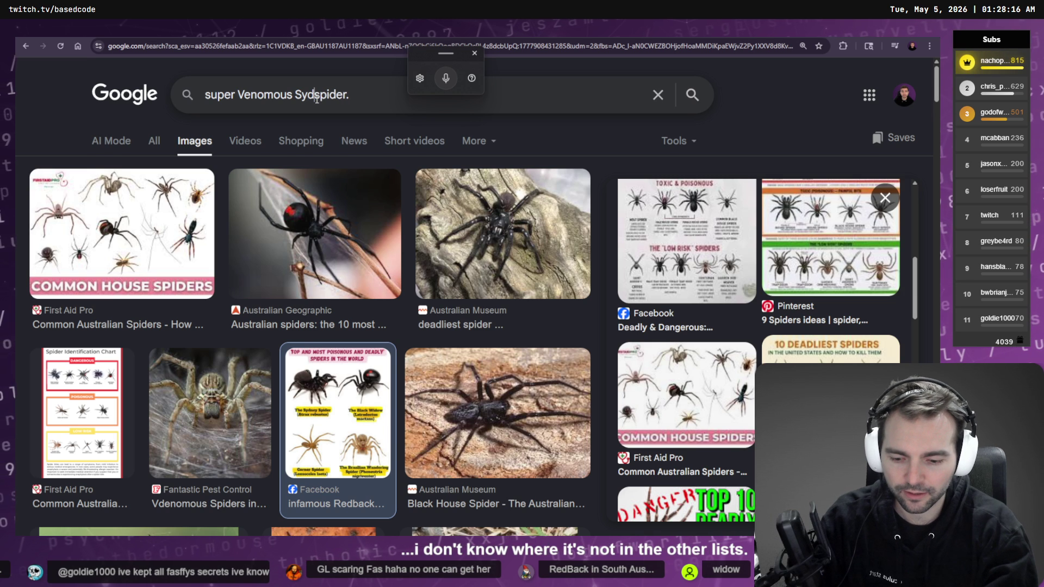
{"action": "type", "text": "ney"}
{"action": "key", "text": "Return"}
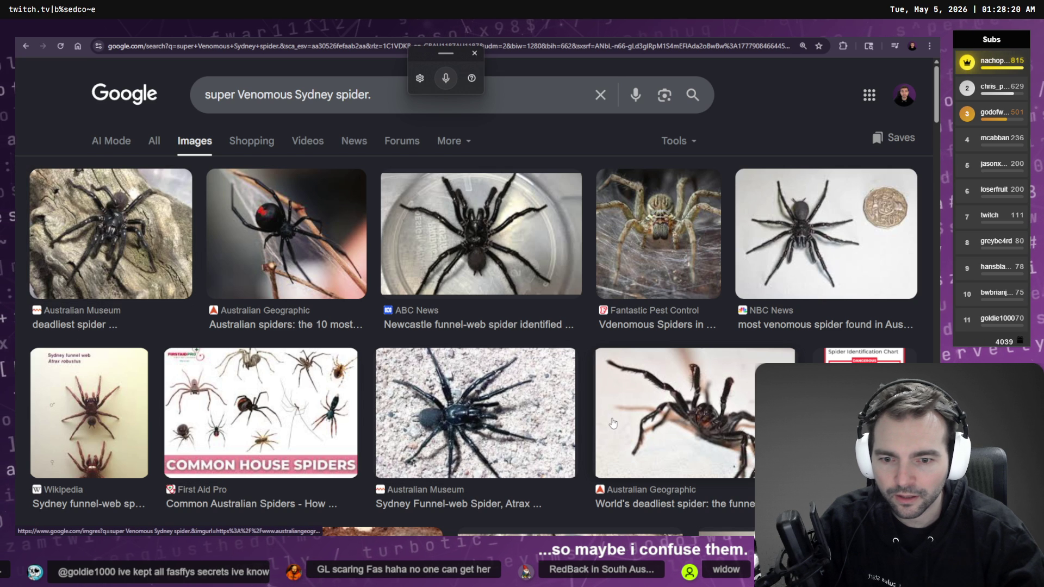
{"action": "left_click", "coordinate": [441, 402]}
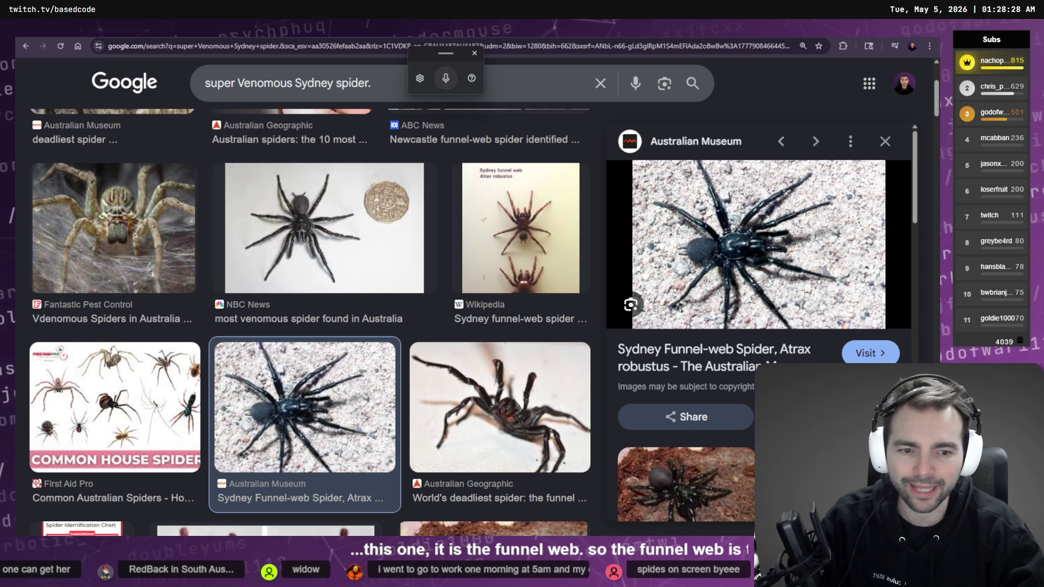
{"action": "scroll", "coordinate": [538, 308], "scroll_direction": "down", "scroll_amount": 6}
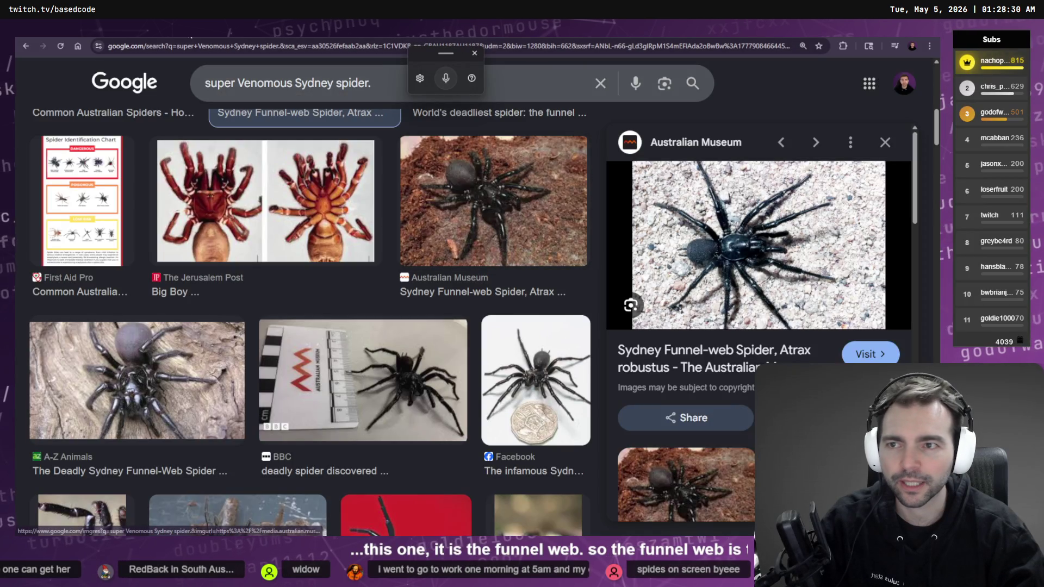
{"action": "key", "text": "alt+Tab"}
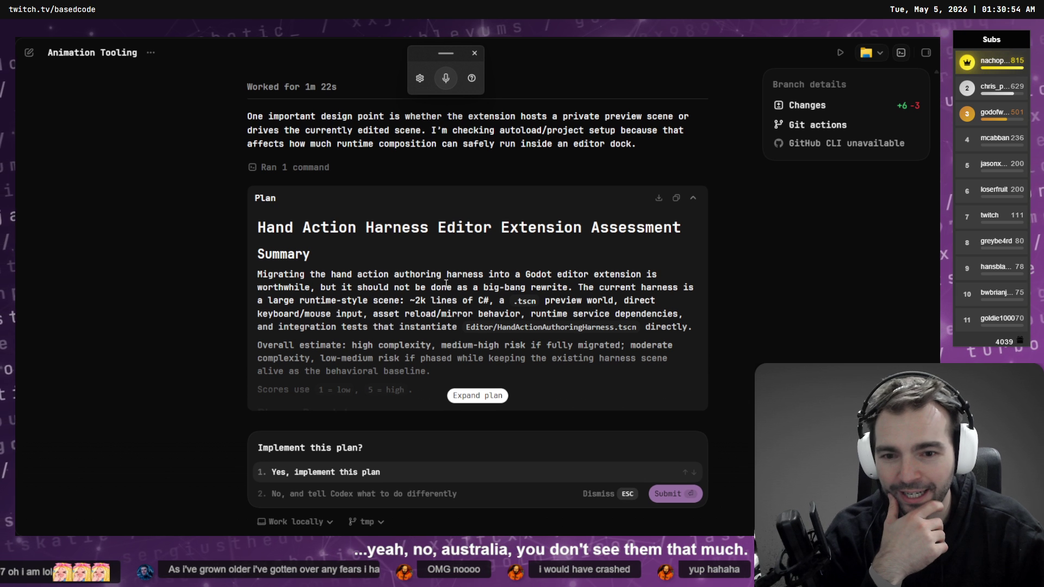
- Expand the plan and read its warning against a big-bang rewrite and the ~2k-line harness scene note
{"action": "left_click", "coordinate": [477, 395]}
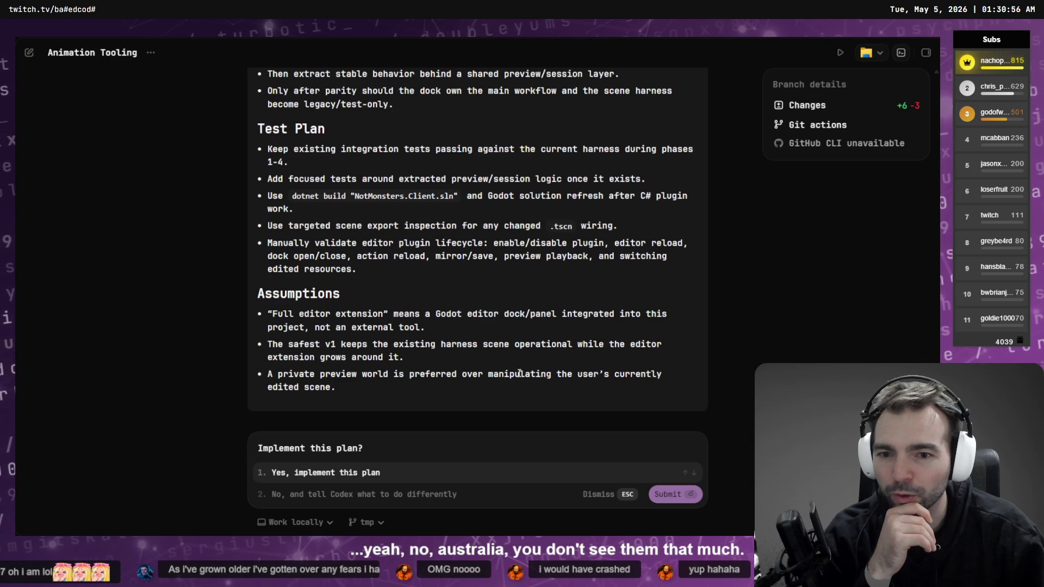
{"action": "scroll", "coordinate": [511, 370], "scroll_direction": "up", "scroll_amount": 10}
{"action": "scroll", "coordinate": [516, 354], "scroll_direction": "up", "scroll_amount": 8}
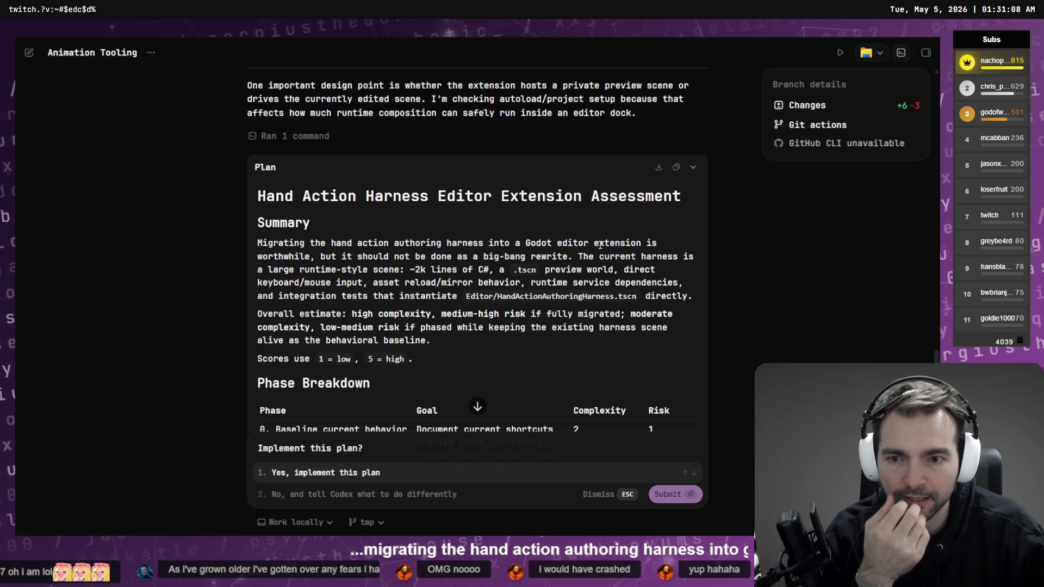
{"action": "mouse_move", "coordinate": [320, 257]}
{"action": "left_mouse_down"}
{"action": "mouse_move", "coordinate": [528, 256]}
{"action": "mouse_move", "coordinate": [468, 257]}
{"action": "left_mouse_up"}
{"action": "left_click_drag", "start_coordinate": [575, 257], "coordinate": [700, 274]}
{"action": "left_click", "coordinate": [699, 275]}
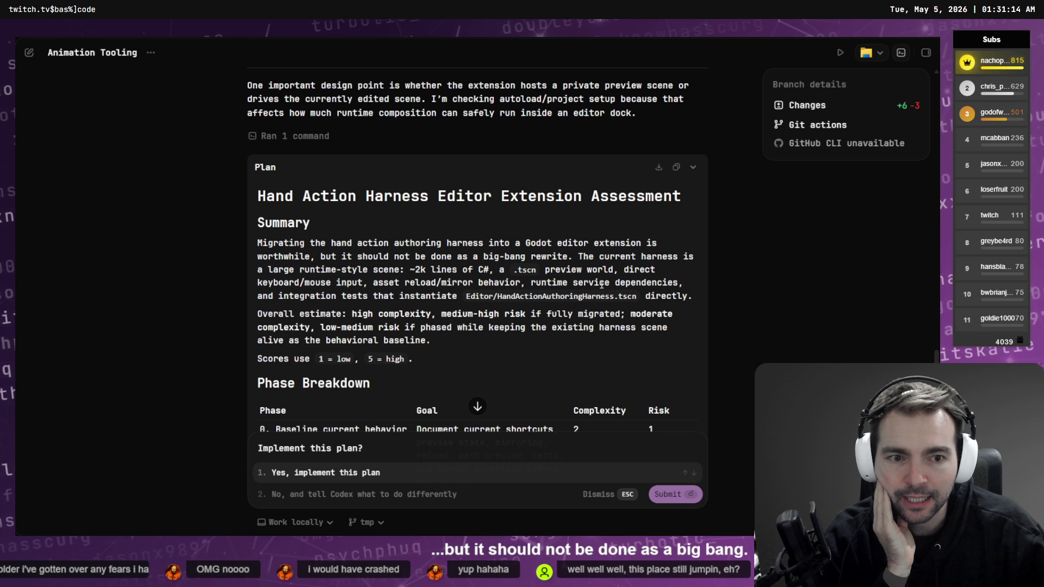
{"action": "left_click_drag", "start_coordinate": [262, 270], "coordinate": [437, 276]}
{"action": "left_click", "coordinate": [437, 277]}
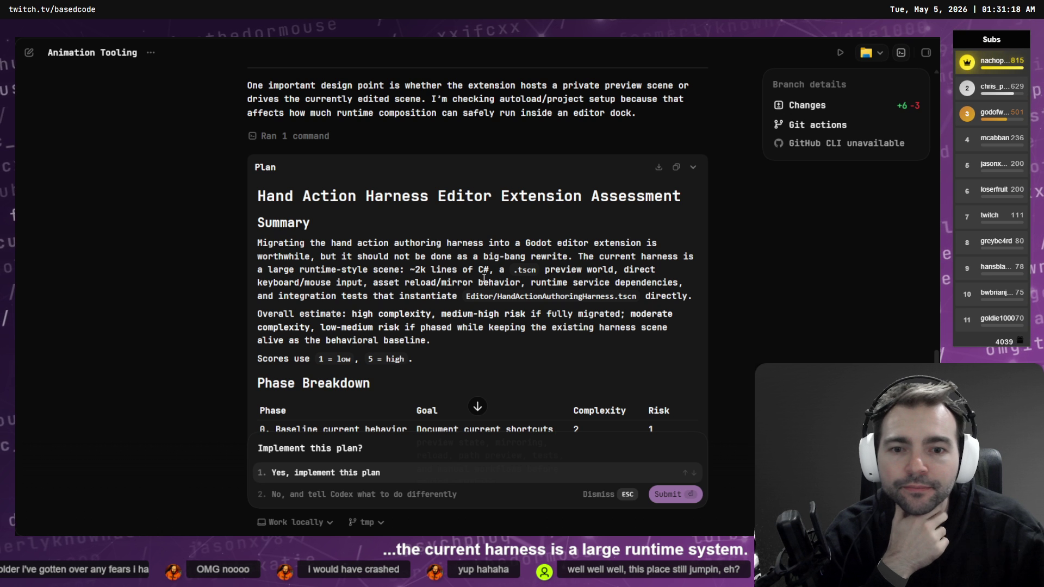
- Review the summary's points on the preview world, asset reload/mirror behaviour and integration tests
{"action": "left_click_drag", "start_coordinate": [540, 274], "coordinate": [613, 273]}
{"action": "left_click", "coordinate": [588, 273]}
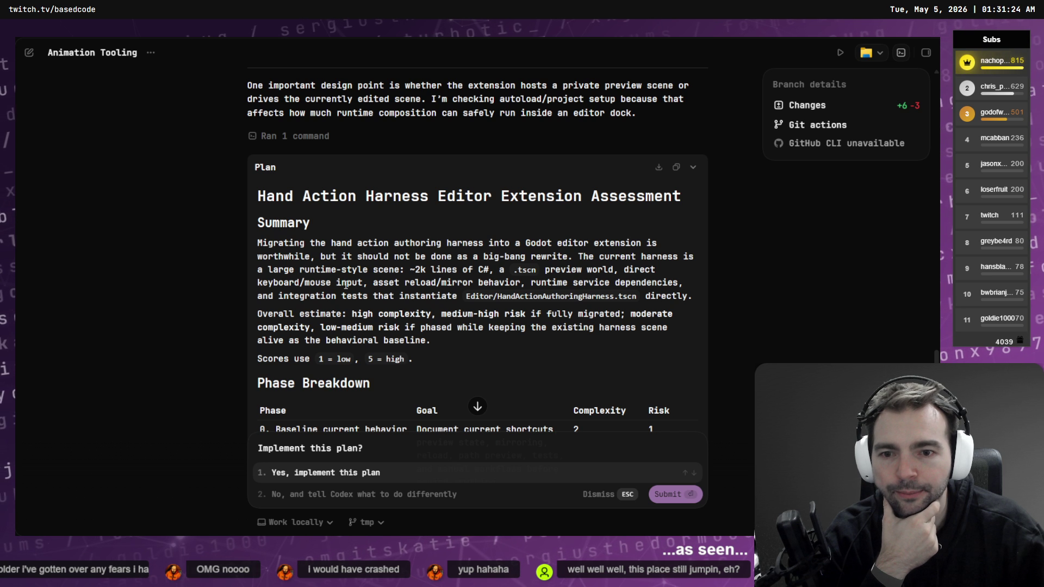
{"action": "left_click_drag", "start_coordinate": [374, 285], "coordinate": [522, 285]}
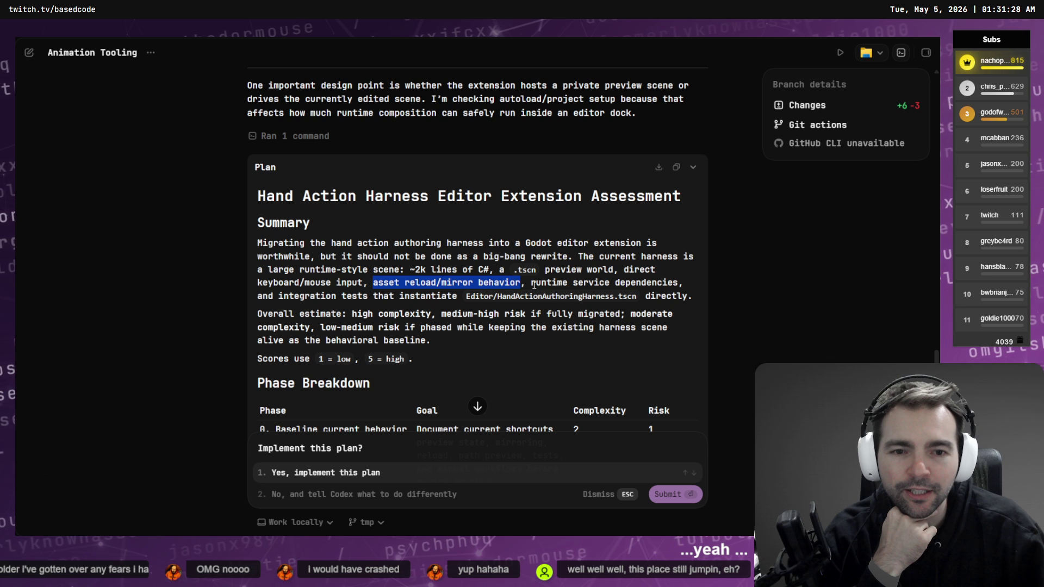
{"action": "left_click", "coordinate": [534, 285]}
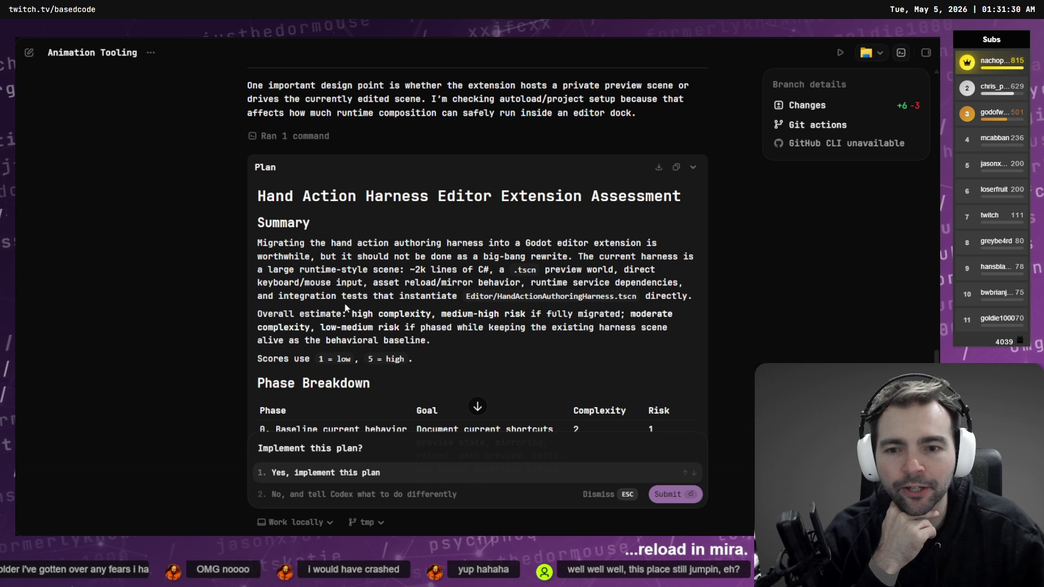
{"action": "left_click_drag", "start_coordinate": [373, 296], "coordinate": [451, 296]}
{"action": "left_click", "coordinate": [640, 315]}
{"action": "left_click_drag", "start_coordinate": [648, 296], "coordinate": [704, 299]}
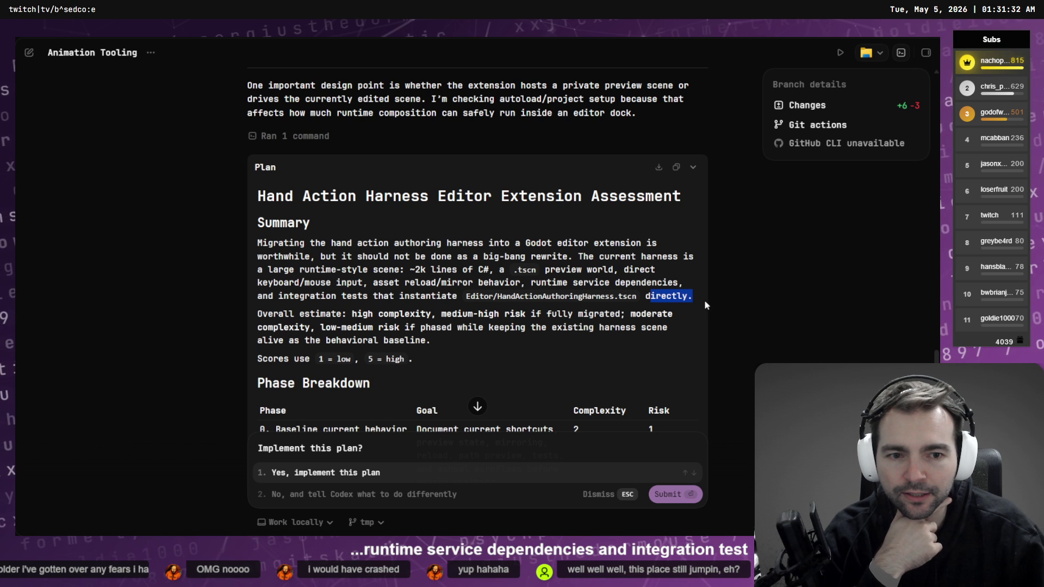
{"action": "left_click", "coordinate": [561, 321]}
- Compare the medium-high risk estimate with the lower-risk phased migration estimate
{"action": "scroll", "coordinate": [484, 327], "scroll_direction": "down", "scroll_amount": 1}
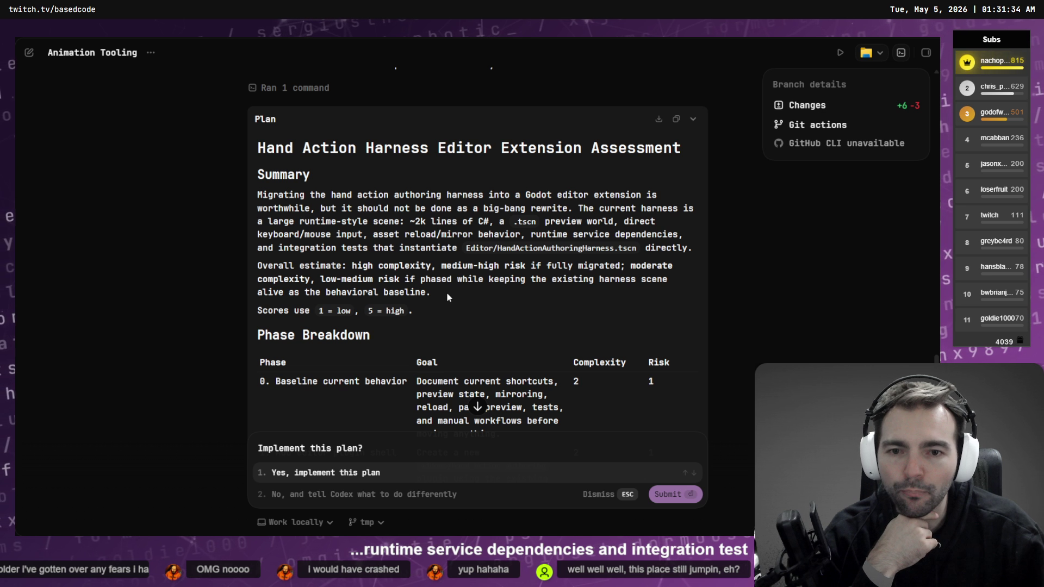
{"action": "left_click_drag", "start_coordinate": [441, 265], "coordinate": [512, 267]}
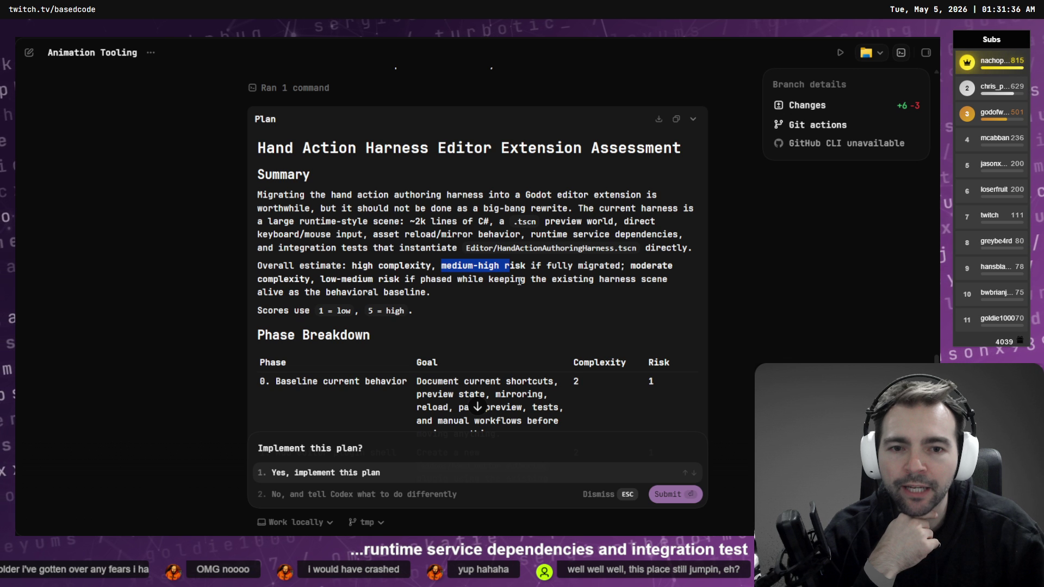
{"action": "left_click", "coordinate": [519, 281]}
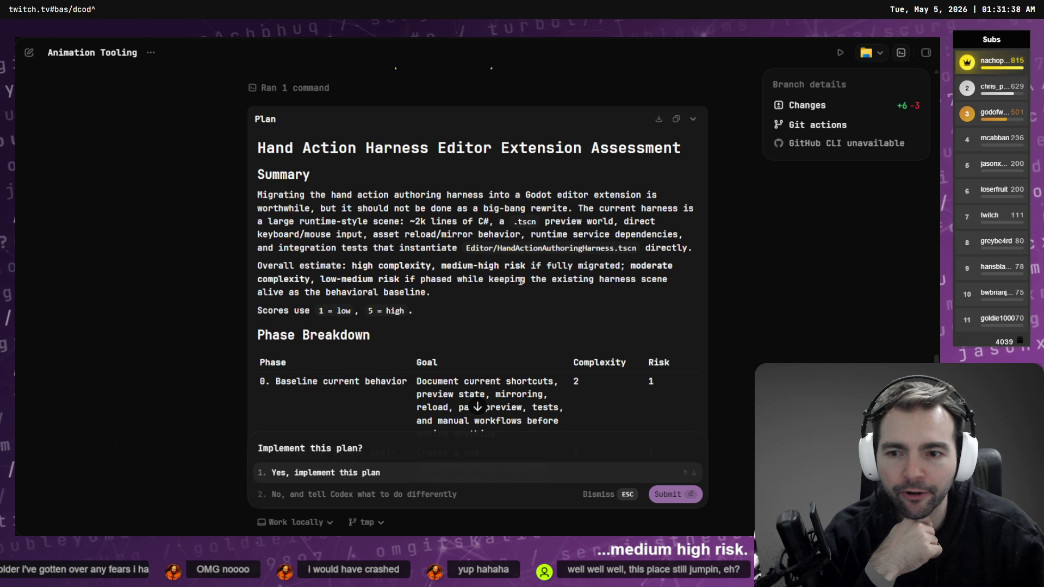
{"action": "left_click_drag", "start_coordinate": [307, 282], "coordinate": [563, 279]}
{"action": "left_click", "coordinate": [592, 283]}
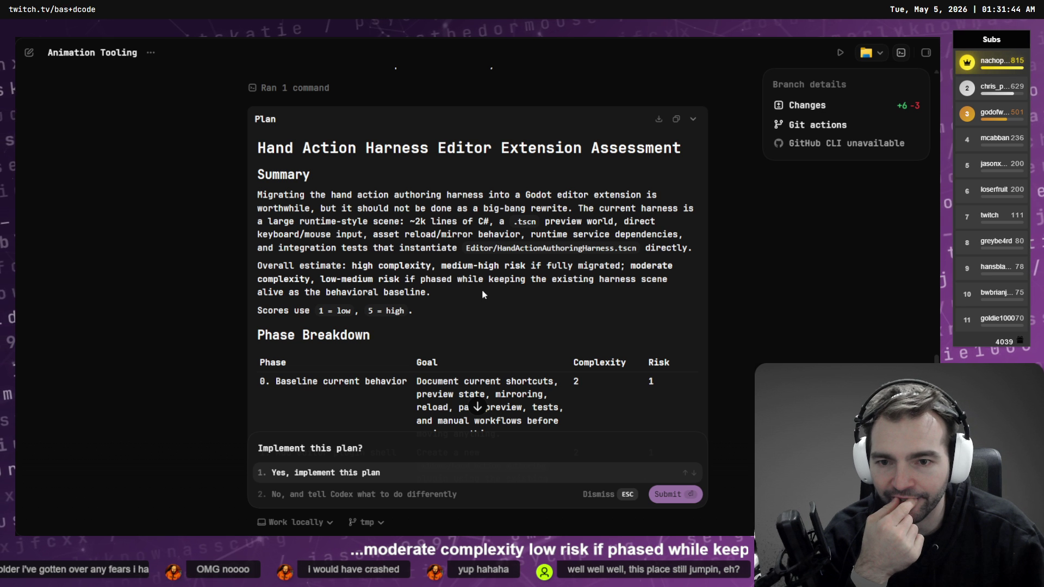
{"action": "scroll", "coordinate": [482, 292], "scroll_direction": "down", "scroll_amount": 1}
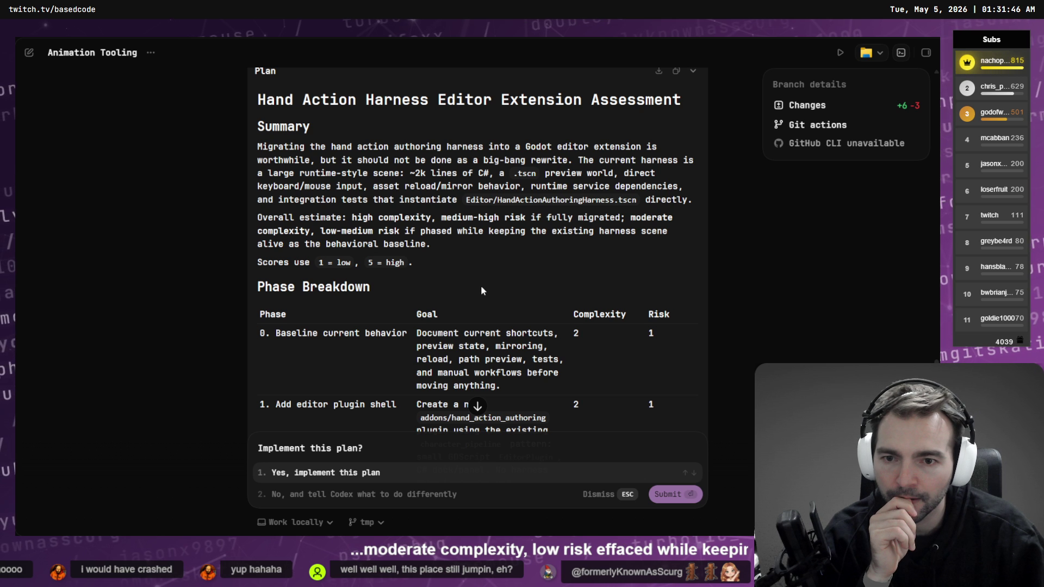
{"action": "scroll", "coordinate": [478, 285], "scroll_direction": "down", "scroll_amount": 2}
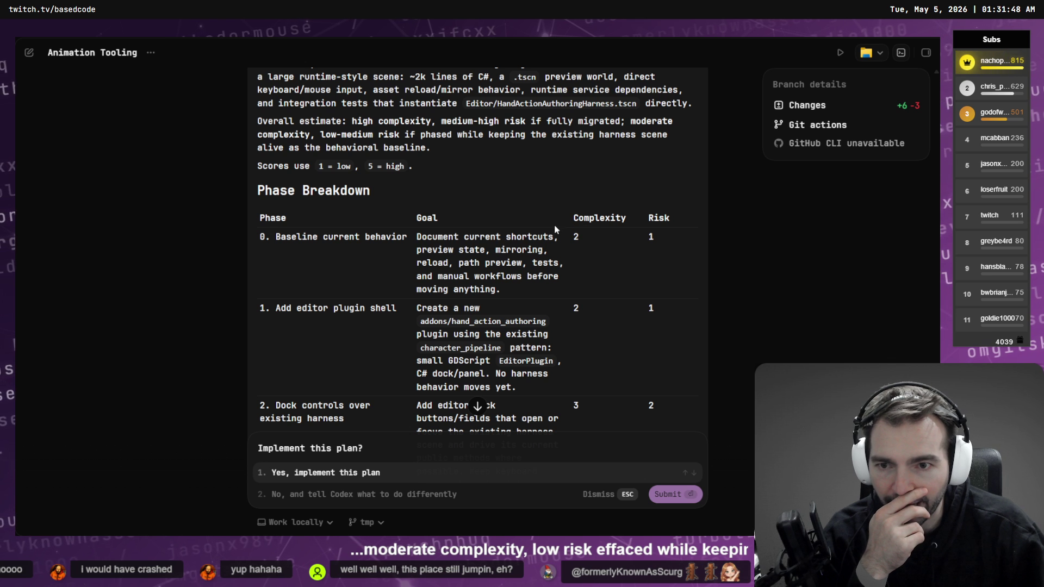
{"action": "left_click_drag", "start_coordinate": [560, 238], "coordinate": [571, 294]}
{"action": "scroll", "coordinate": [588, 201], "scroll_direction": "down", "scroll_amount": 2}
{"action": "left_click", "coordinate": [588, 202]}
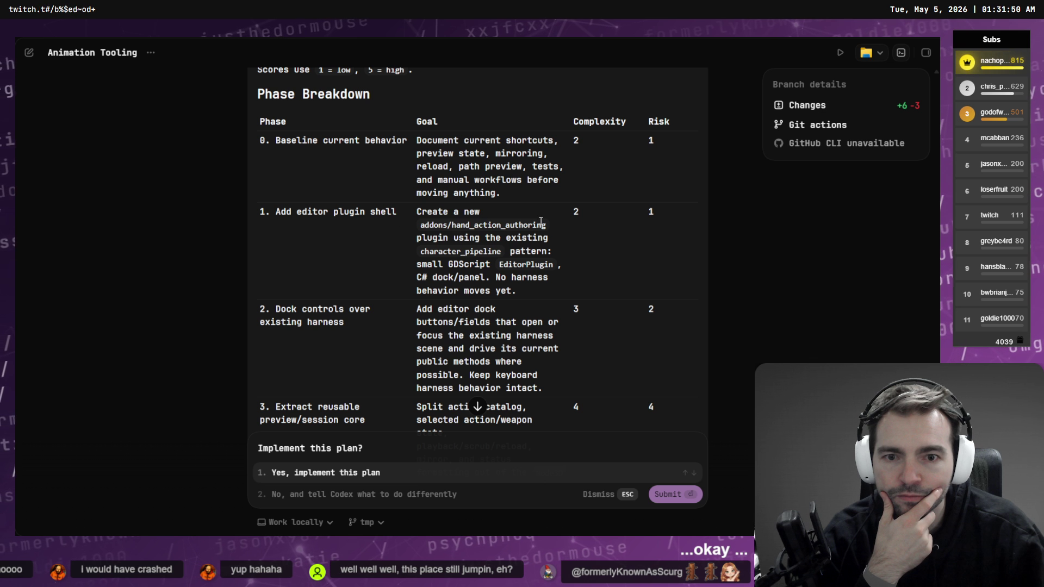
{"action": "scroll", "coordinate": [549, 272], "scroll_direction": "down", "scroll_amount": 2}
{"action": "scroll", "coordinate": [543, 299], "scroll_direction": "up", "scroll_amount": 9}
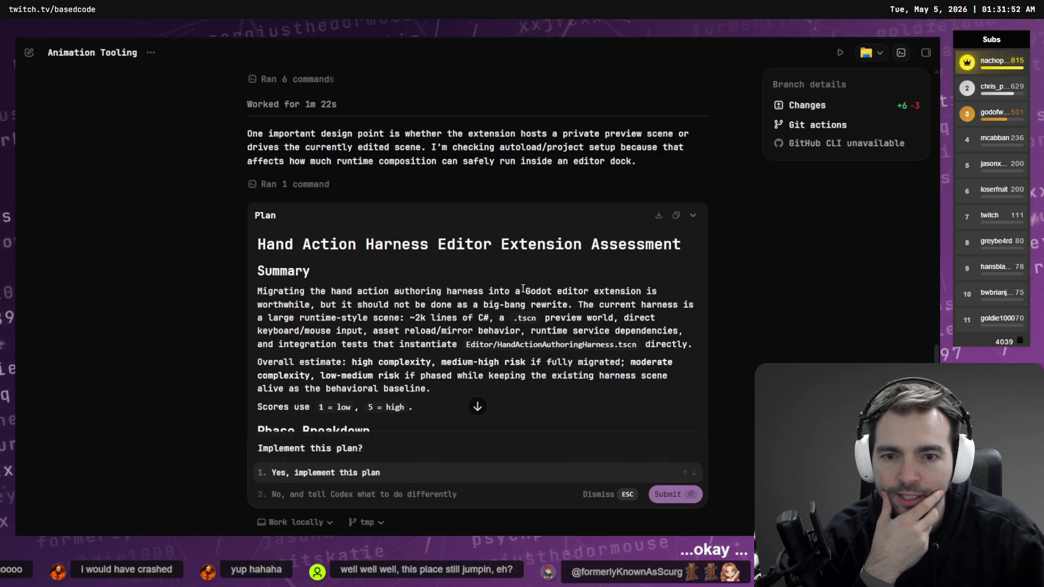
{"action": "scroll", "coordinate": [523, 289], "scroll_direction": "down", "scroll_amount": 2}
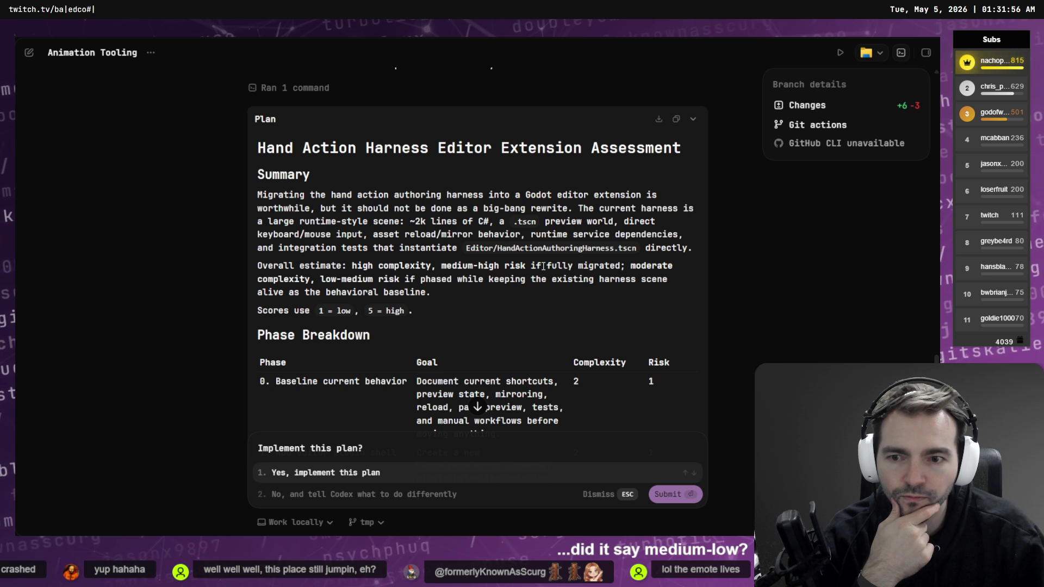
{"action": "left_click_drag", "start_coordinate": [433, 269], "coordinate": [626, 266]}
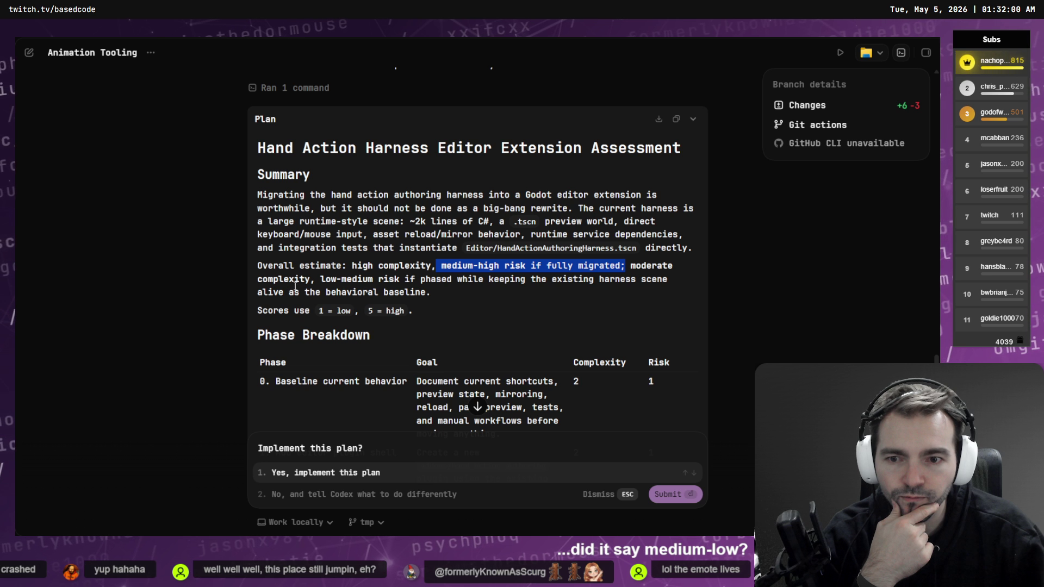
{"action": "left_click_drag", "start_coordinate": [314, 279], "coordinate": [418, 279]}
{"action": "left_click", "coordinate": [492, 275]}
{"action": "scroll", "coordinate": [491, 276], "scroll_direction": "down", "scroll_amount": 1}
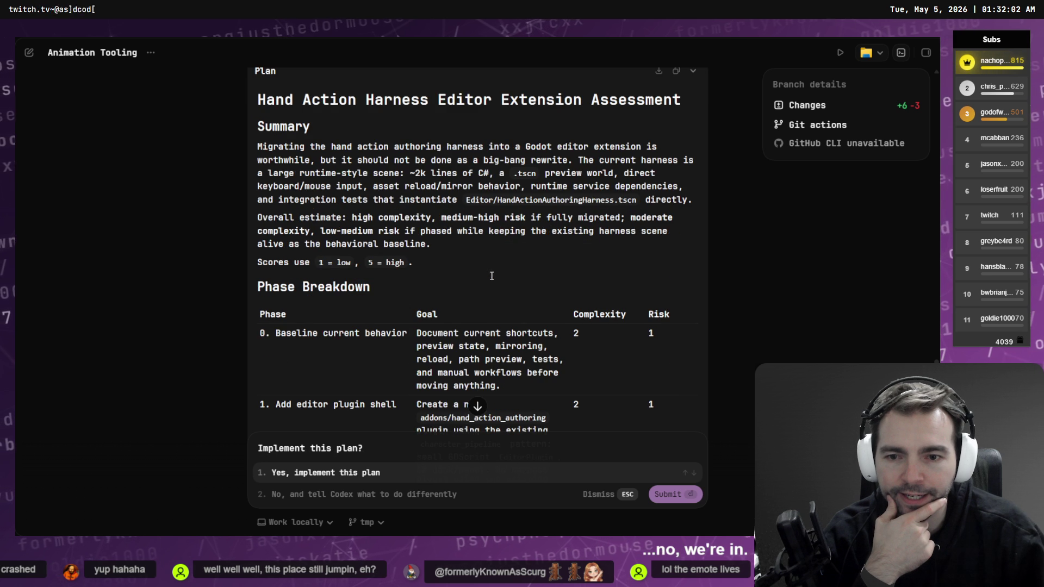
{"action": "scroll", "coordinate": [491, 276], "scroll_direction": "down", "scroll_amount": 5}
{"action": "scroll", "coordinate": [301, 232], "scroll_direction": "up", "scroll_amount": 3}
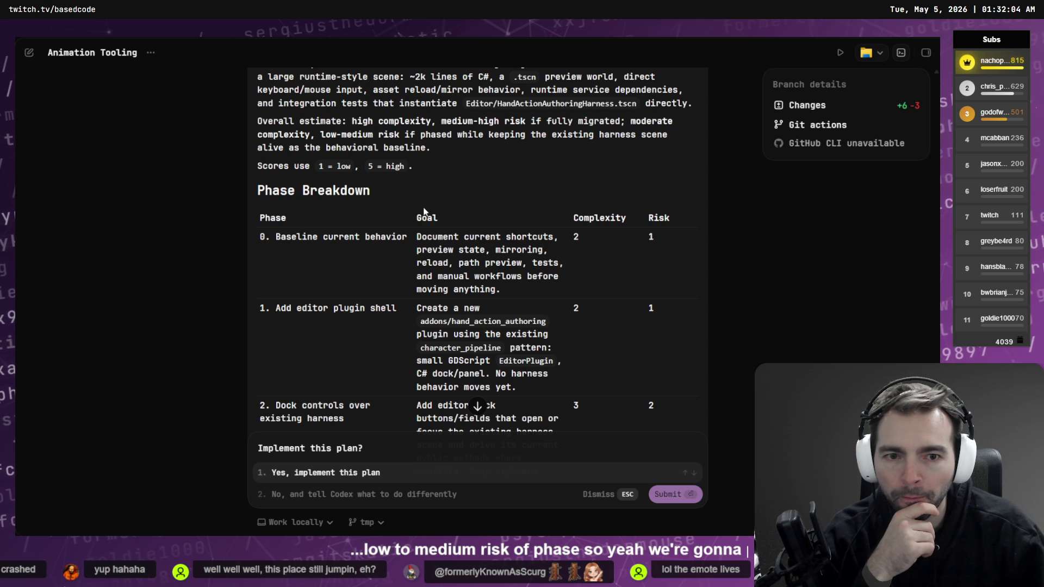
{"action": "scroll", "coordinate": [317, 177], "scroll_direction": "down", "scroll_amount": 3}
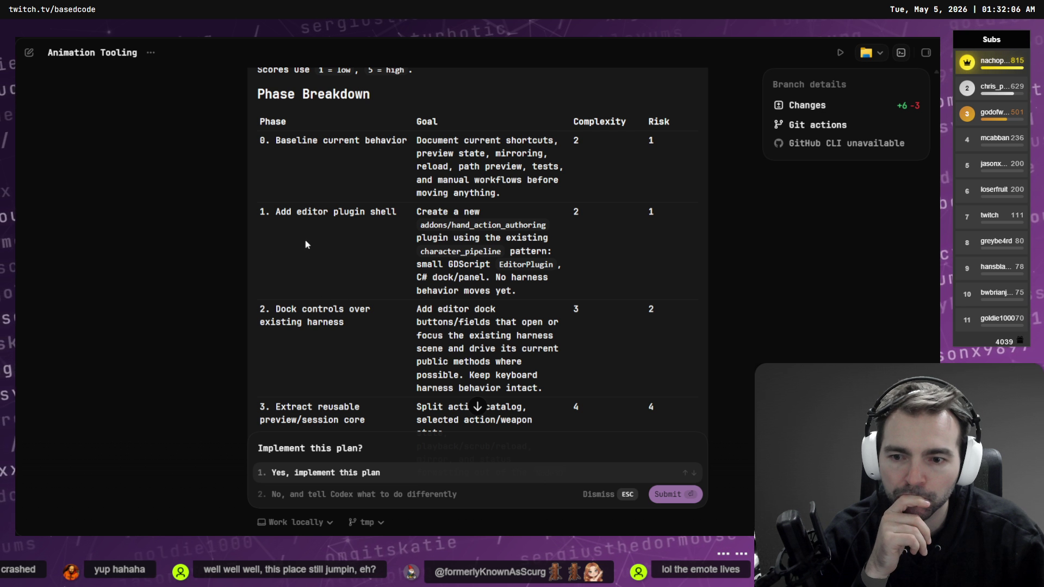
{"action": "scroll", "coordinate": [305, 244], "scroll_direction": "down", "scroll_amount": 9}
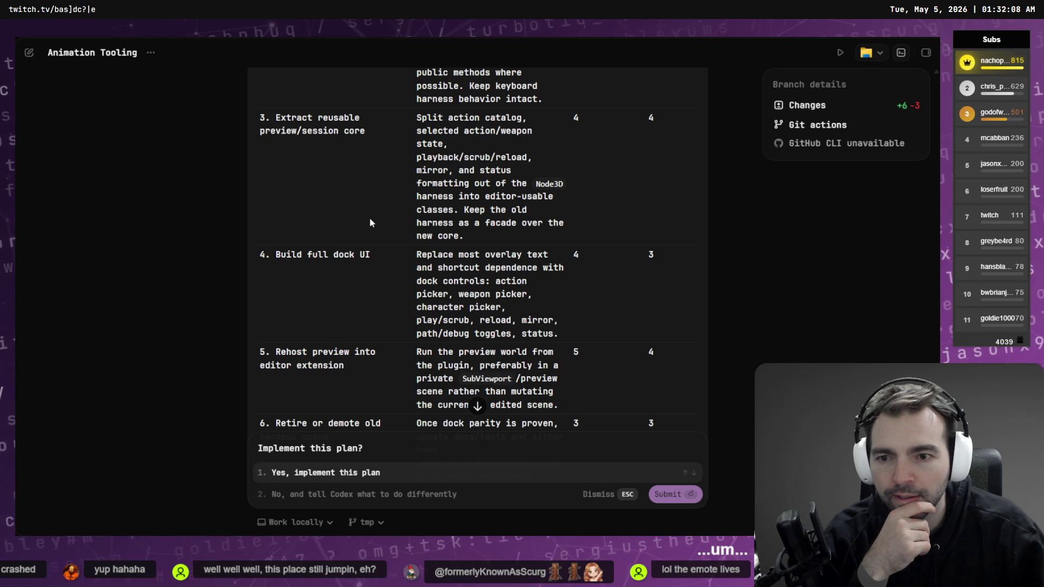
{"action": "scroll", "coordinate": [409, 232], "scroll_direction": "down", "scroll_amount": 6}
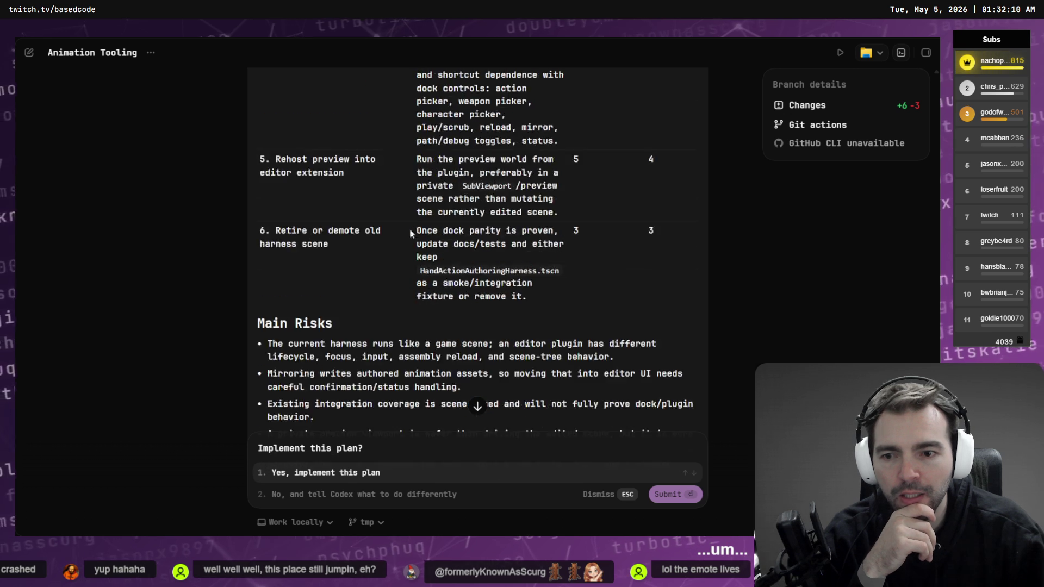
{"action": "scroll", "coordinate": [364, 171], "scroll_direction": "down", "scroll_amount": 5}
{"action": "left_click_drag", "start_coordinate": [267, 199], "coordinate": [439, 224]}
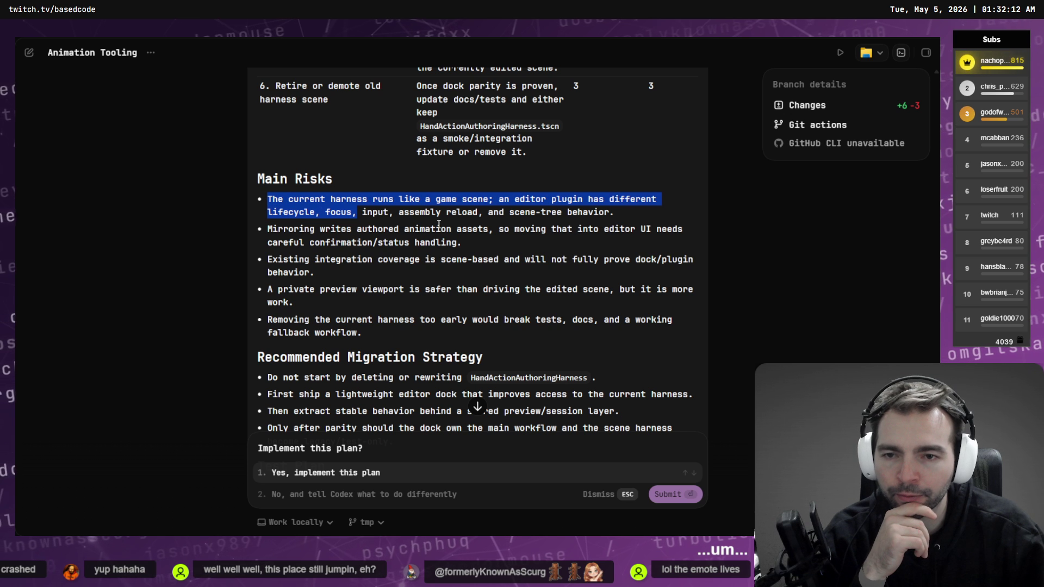
{"action": "left_click", "coordinate": [439, 224]}
{"action": "left_click_drag", "start_coordinate": [612, 228], "coordinate": [264, 200]}
{"action": "left_click", "coordinate": [460, 212]}
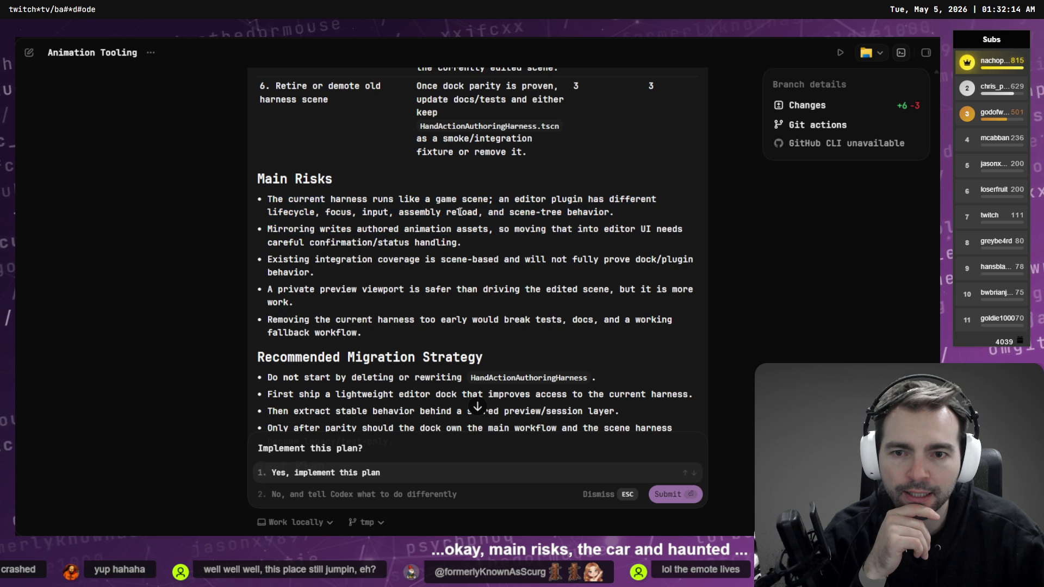
{"action": "triple_click", "coordinate": [602, 212]}
{"action": "left_click", "coordinate": [457, 211]}
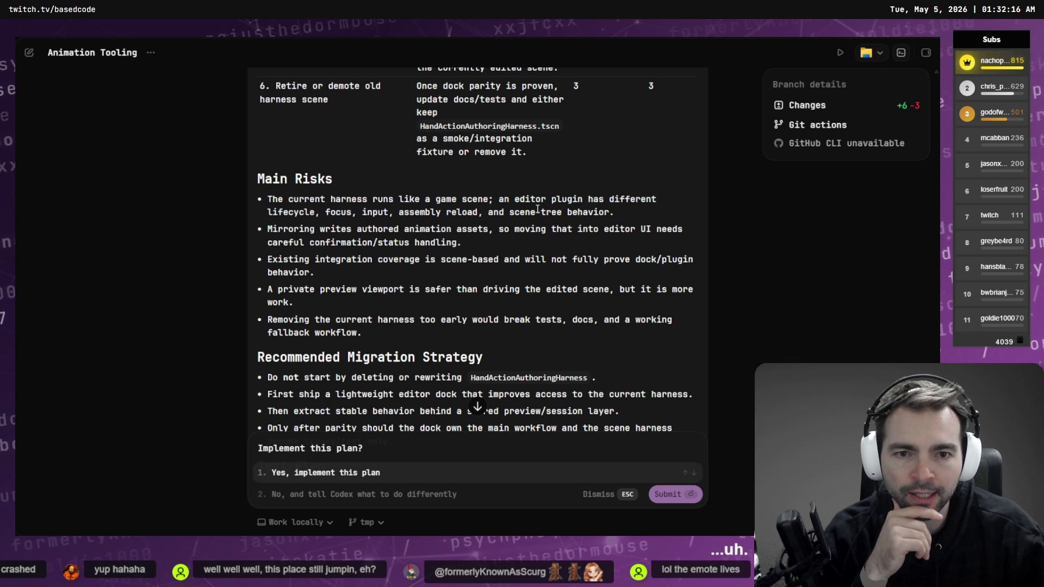
{"action": "left_click_drag", "start_coordinate": [267, 213], "coordinate": [560, 212]}
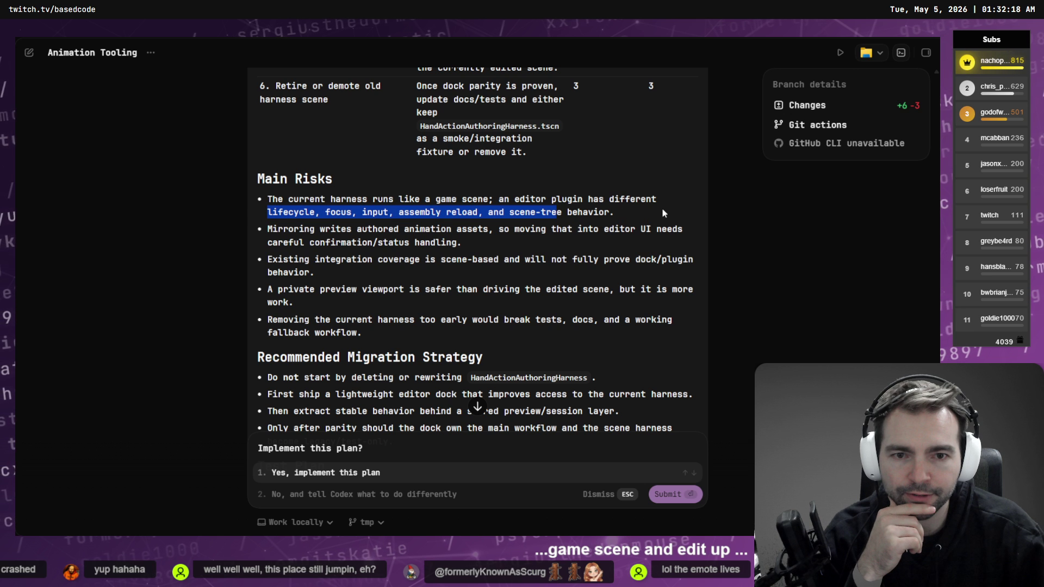
{"action": "left_click", "coordinate": [624, 216]}
{"action": "triple_click", "coordinate": [475, 244]}
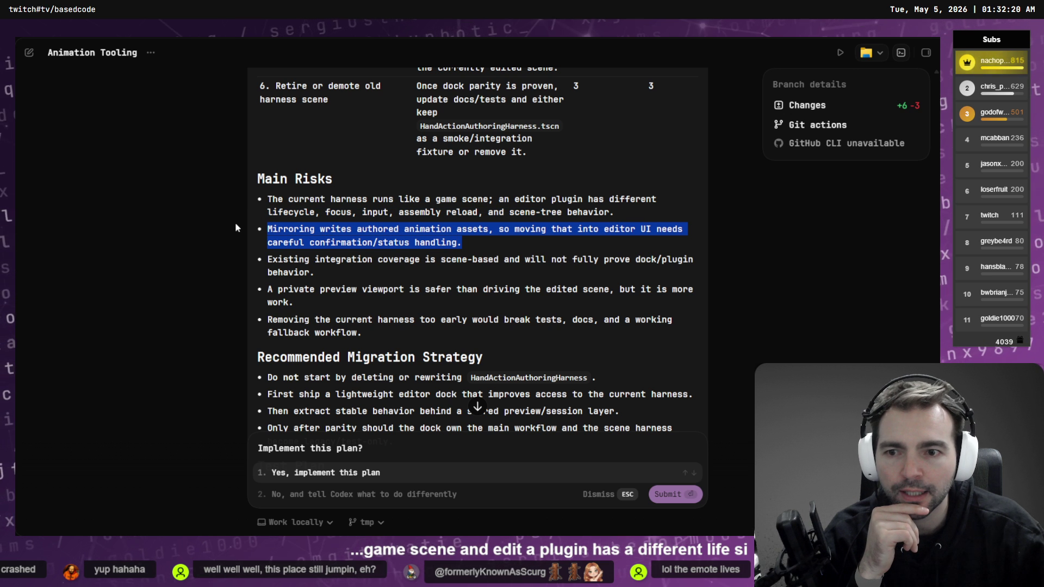
{"action": "left_click", "coordinate": [449, 239]}
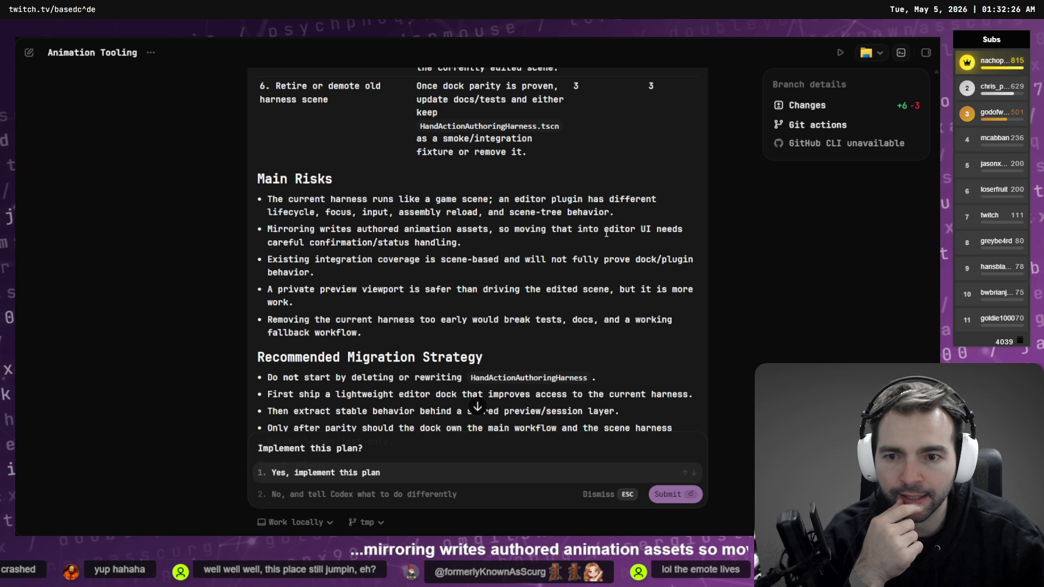
{"action": "left_click_drag", "start_coordinate": [462, 243], "coordinate": [330, 233]}
{"action": "left_click", "coordinate": [486, 259]}
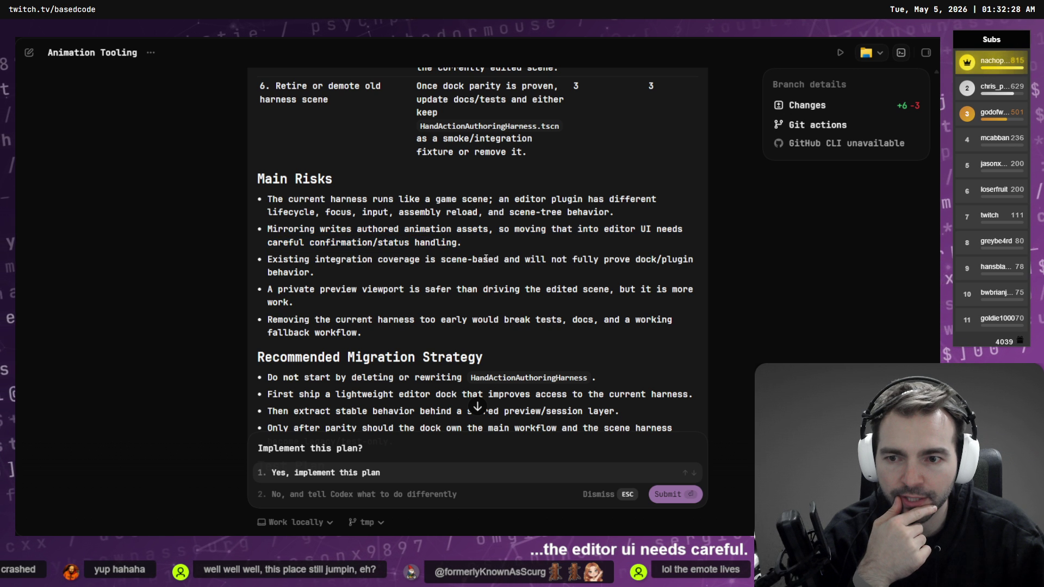
{"action": "triple_click", "coordinate": [304, 271]}
{"action": "left_click", "coordinate": [290, 262]}
{"action": "triple_click", "coordinate": [270, 259]}
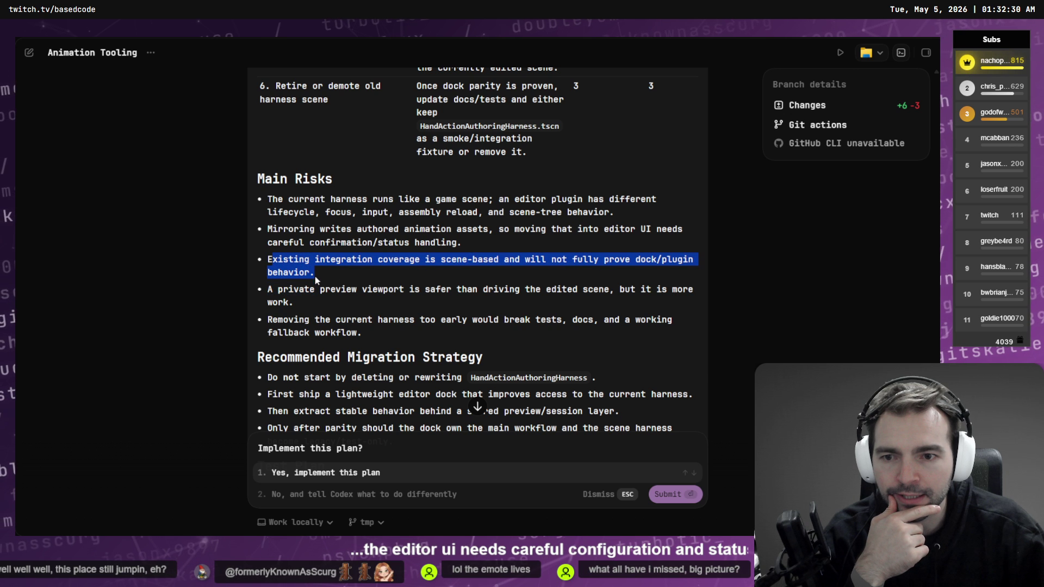
{"action": "left_click", "coordinate": [387, 266]}
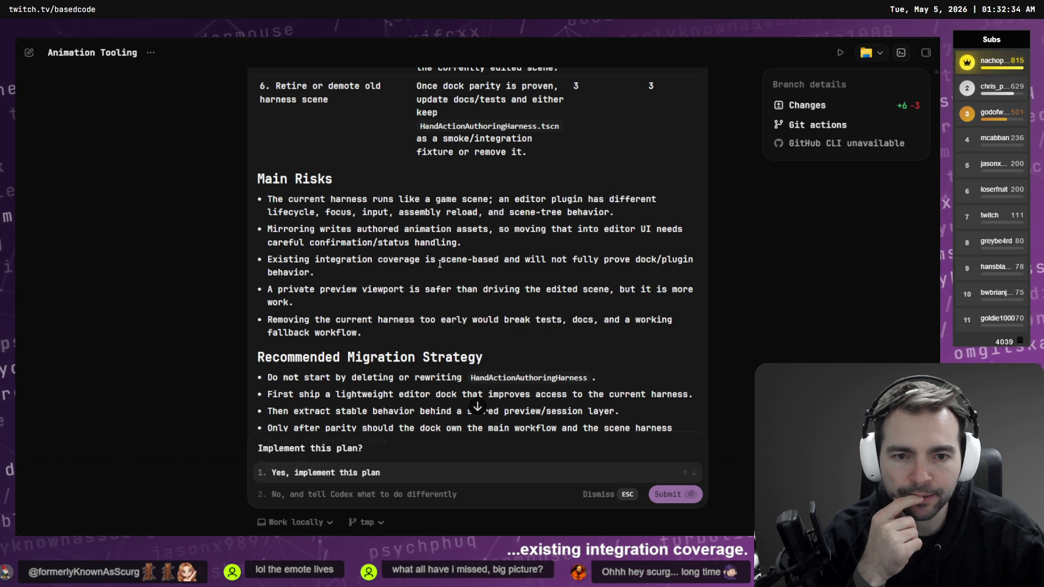
{"action": "left_click_drag", "start_coordinate": [604, 260], "coordinate": [693, 261]}
{"action": "left_click", "coordinate": [402, 268]}
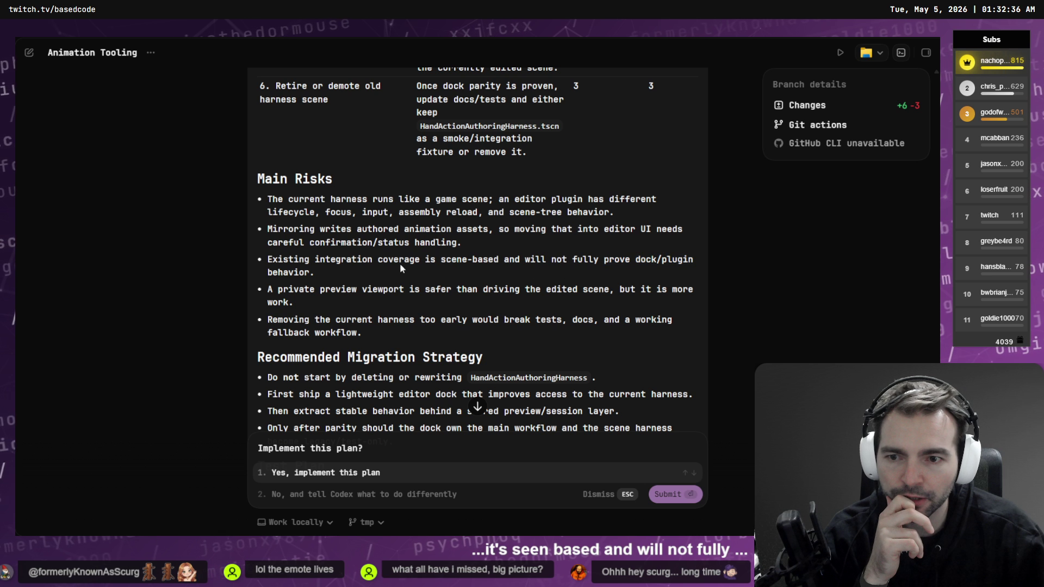
{"action": "left_click_drag", "start_coordinate": [311, 270], "coordinate": [267, 260]}
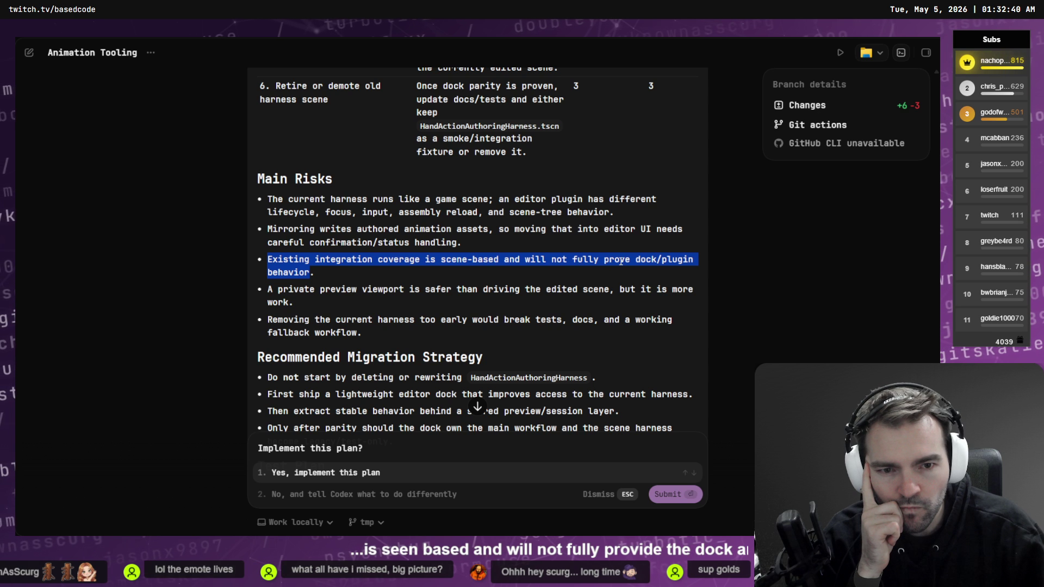
{"action": "left_click", "coordinate": [372, 273]}
{"action": "left_click_drag", "start_coordinate": [268, 293], "coordinate": [380, 311]}
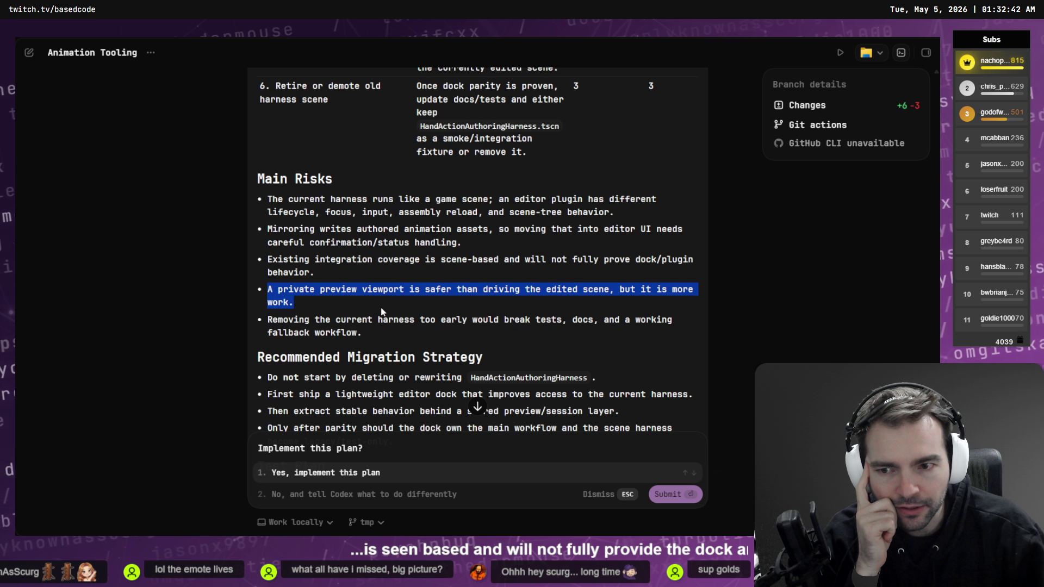
{"action": "left_click", "coordinate": [381, 313]}
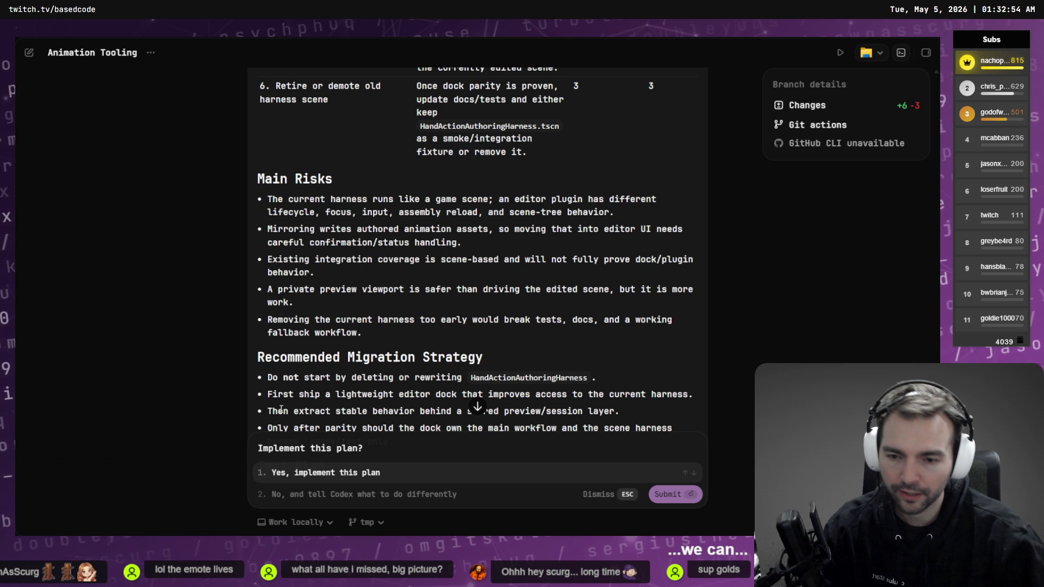
- Choose option 2 and dictate a request for a Docs/Plans folder with this plan as detailed markdown
{"action": "left_click", "coordinate": [308, 491]}
{"action": "key", "text": "super+h"}
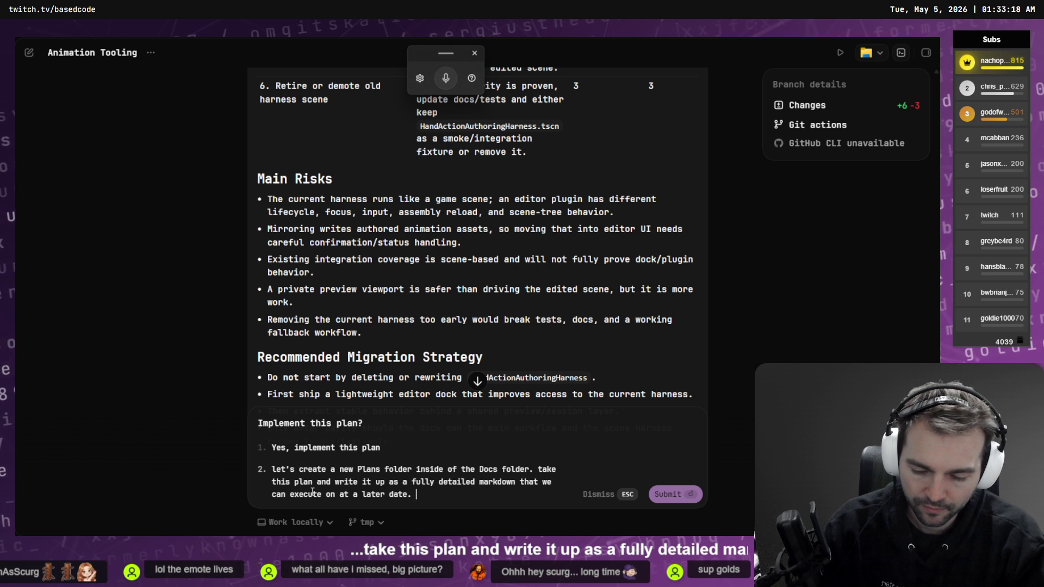
{"action": "key", "text": "ctrl+space"}
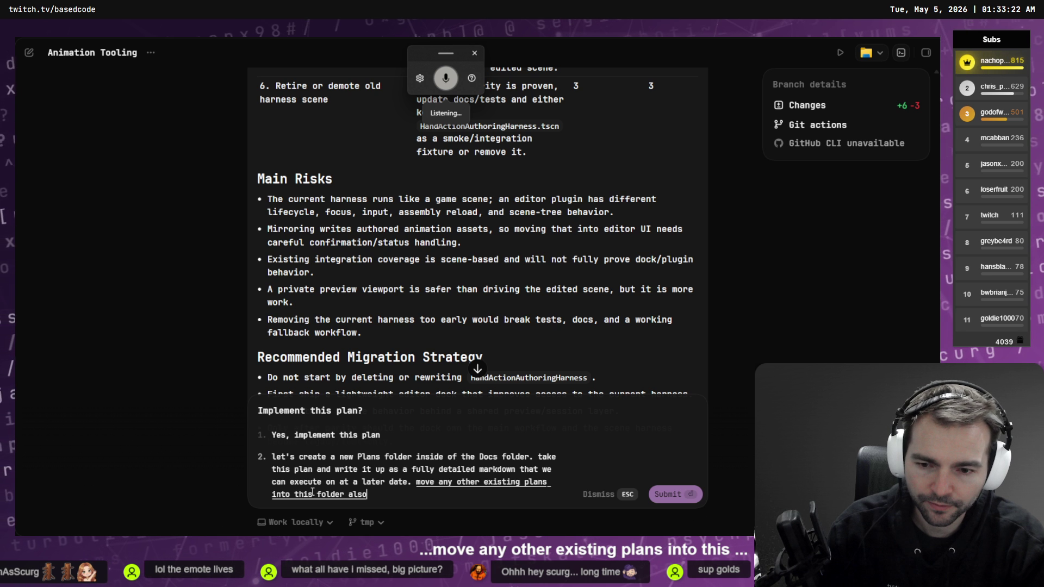
{"action": "key", "text": "ctrl+space"}
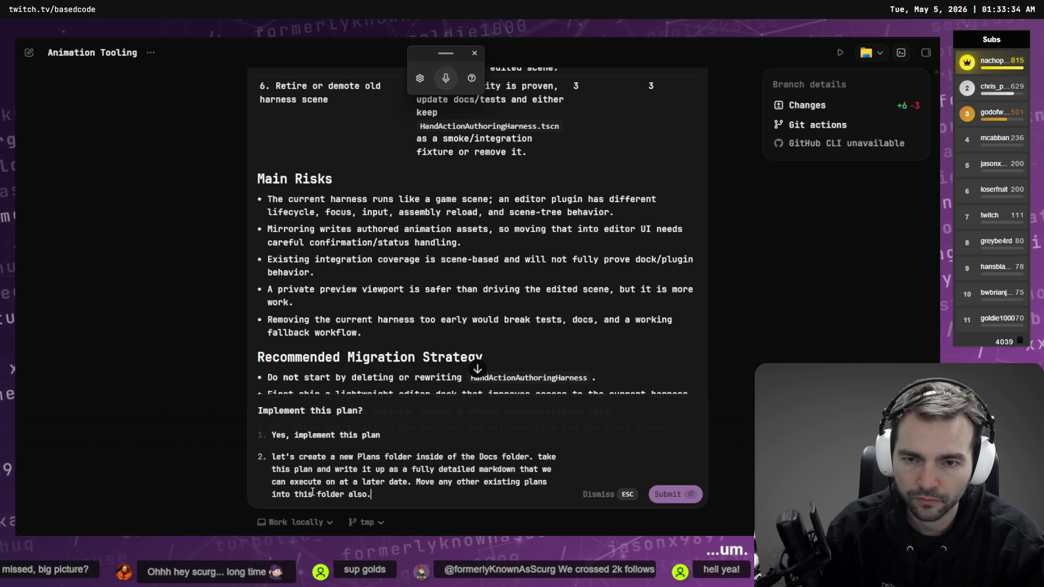
{"action": "key", "text": "Return"}
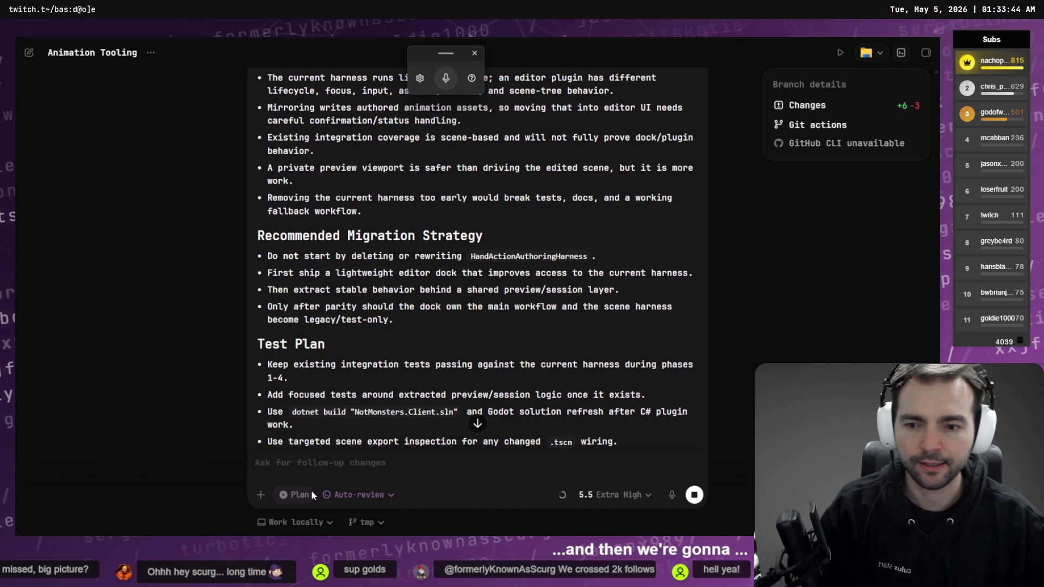
- In BACKLOG.md, swap the pasted error trace under Technical Debt for 'Animation Authoring in Editor.'
{"action": "key", "text": "alt+Tab"}
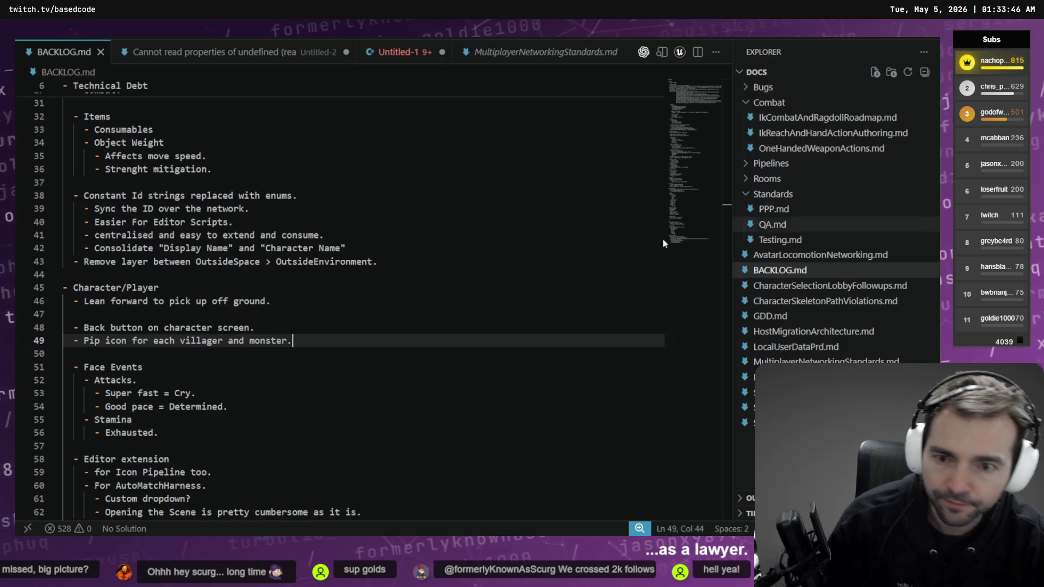
{"action": "scroll", "coordinate": [332, 286], "scroll_direction": "down", "scroll_amount": 10}
{"action": "scroll", "coordinate": [333, 286], "scroll_direction": "down", "scroll_amount": 20}
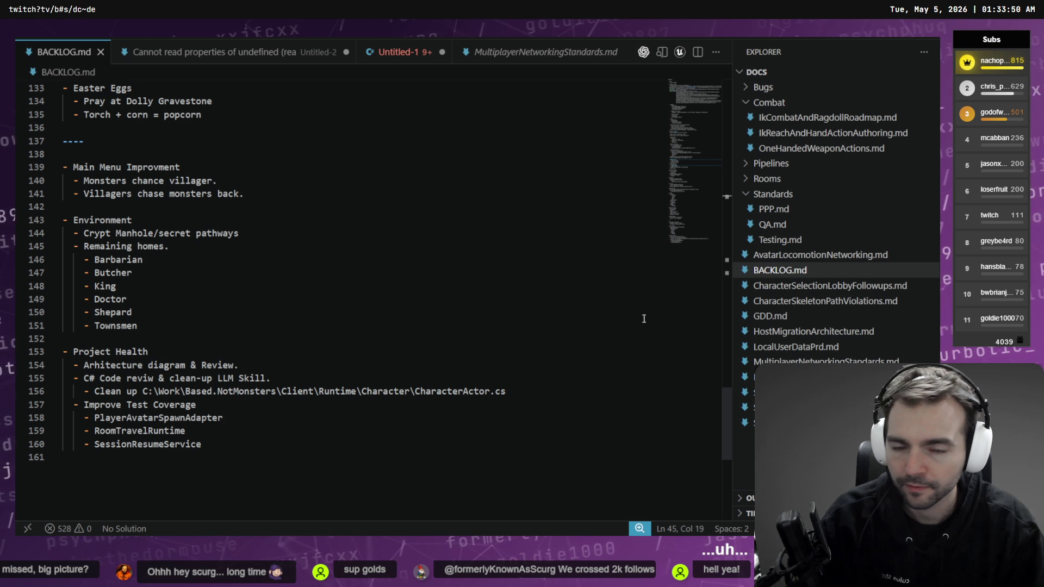
{"action": "left_click", "coordinate": [675, 93]}
{"action": "left_click", "coordinate": [174, 153]}
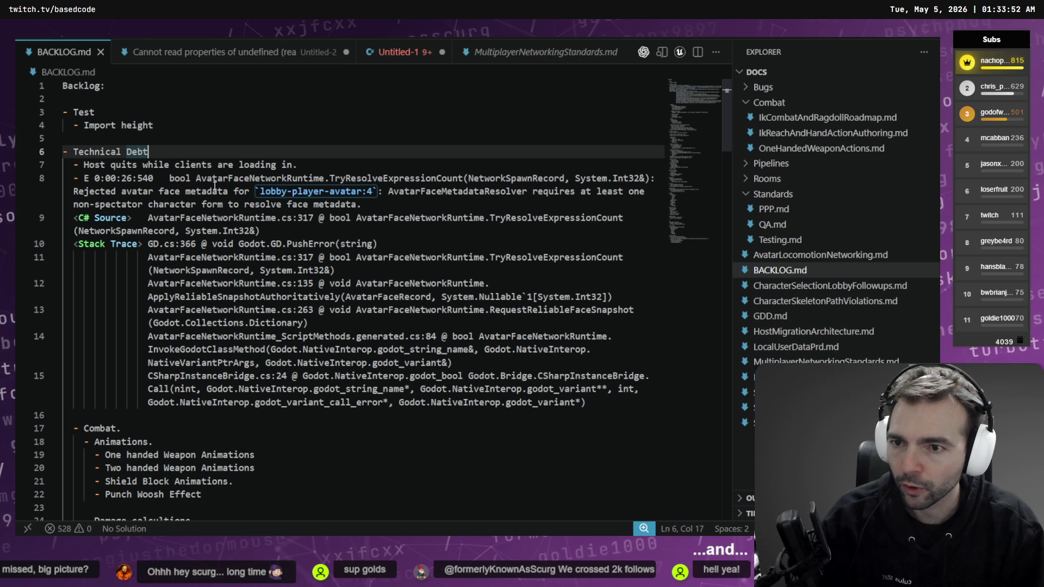
{"action": "mouse_move", "coordinate": [65, 178]}
{"action": "left_mouse_down"}
{"action": "mouse_move", "coordinate": [392, 370]}
{"action": "mouse_move", "coordinate": [587, 403]}
{"action": "left_mouse_up"}
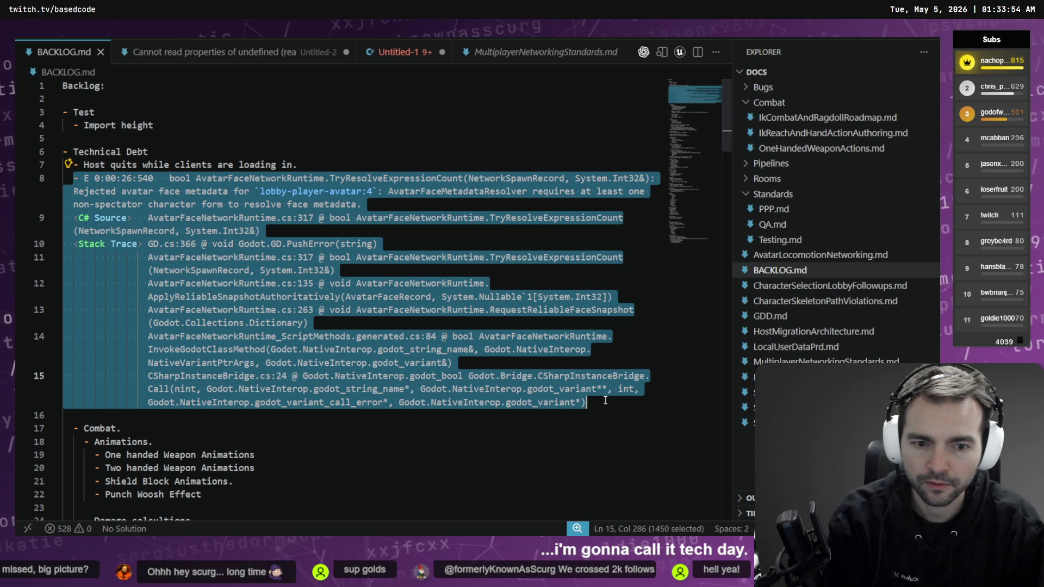
{"action": "key", "text": "BackSpace"}
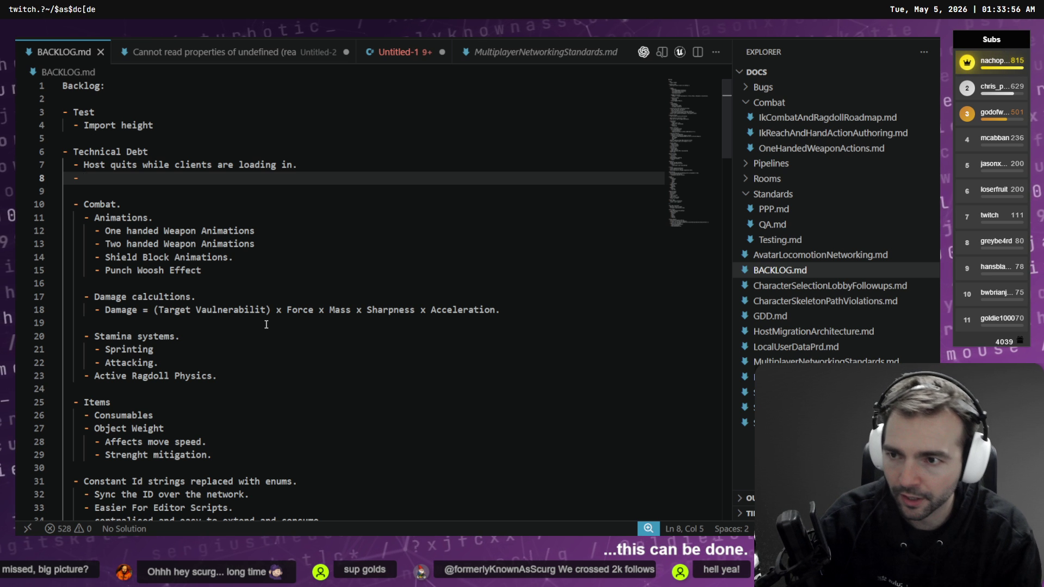
{"action": "type", "text": "Animation Auth"}
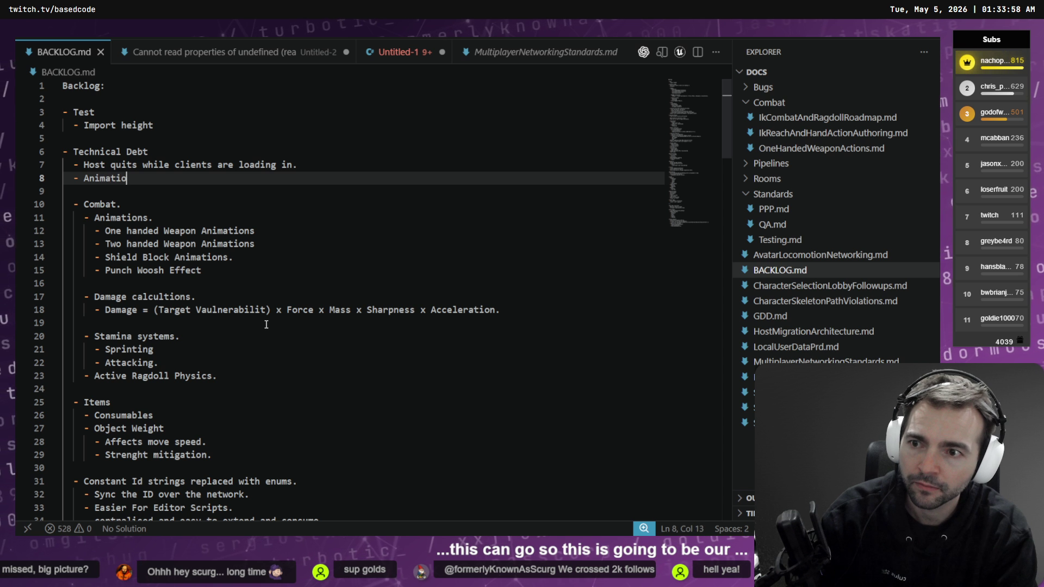
{"action": "type", "text": "oring in Editor."}
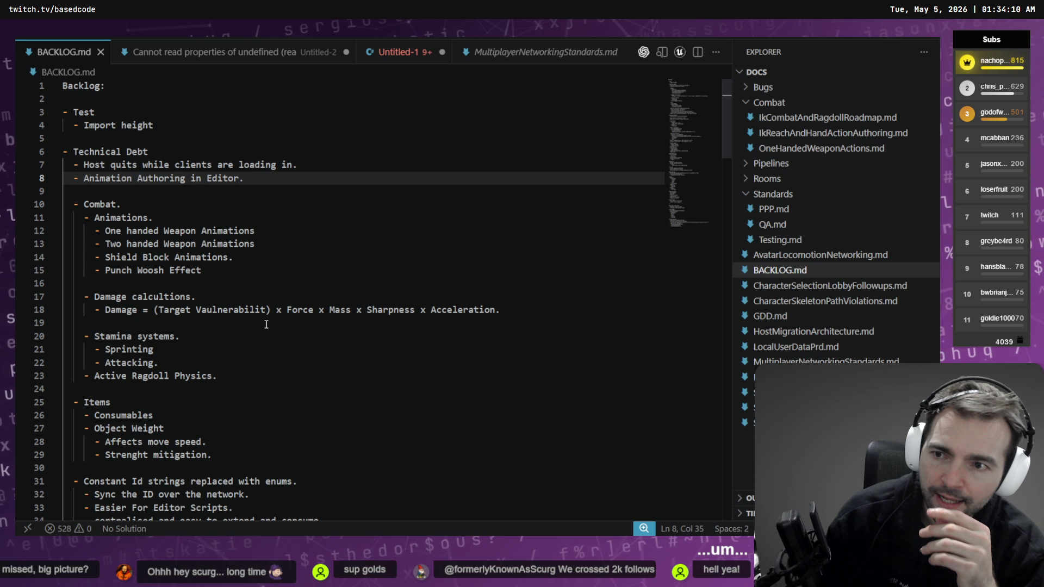
{"action": "key", "text": "Return"}
{"action": "key", "text": "Tab"}
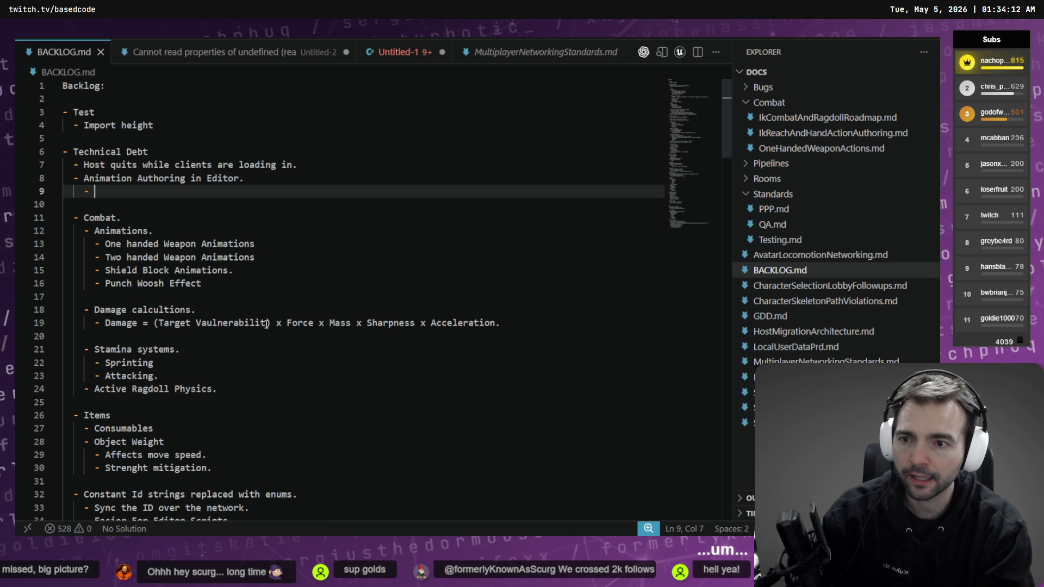
{"action": "key", "text": "alt+Tab"}
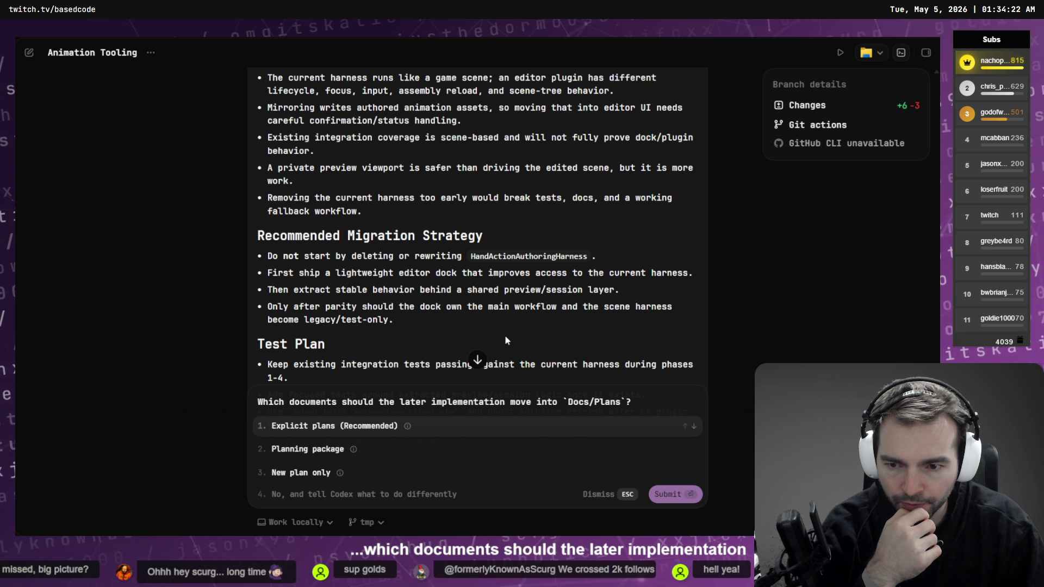
- Select 'Explicit plans (Recommended)' so only plan and roadmap documents move to Docs/Plans
{"action": "scroll", "coordinate": [505, 335], "scroll_direction": "down", "scroll_amount": 10}
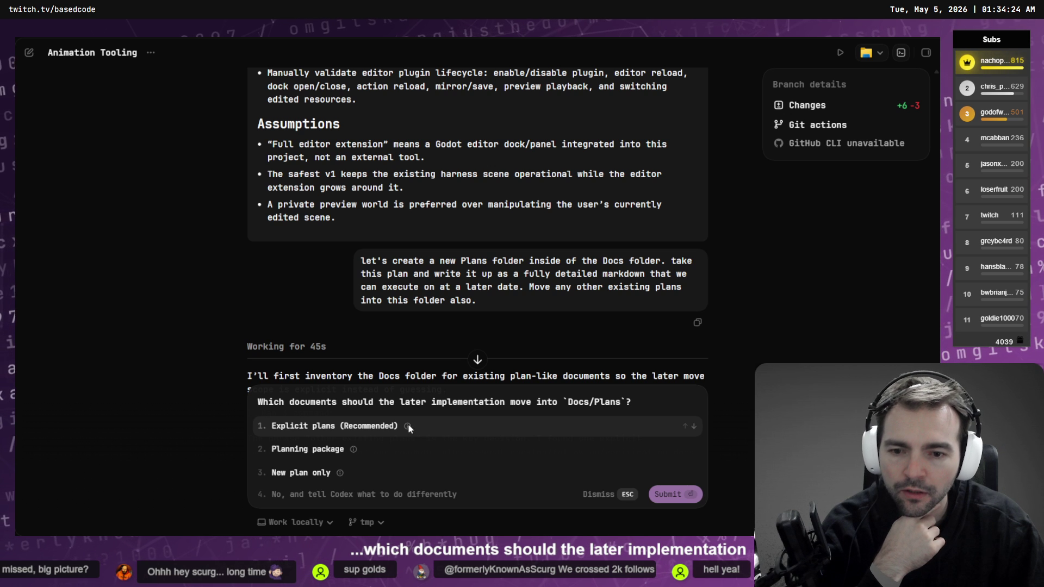
{"action": "mouse_move", "coordinate": [408, 426]}
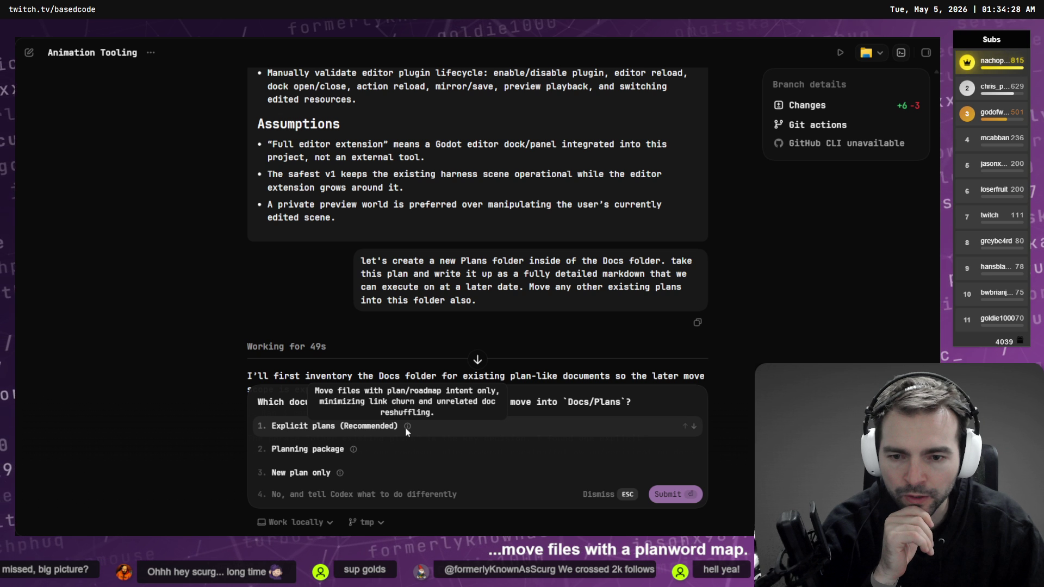
{"action": "mouse_move", "coordinate": [355, 450]}
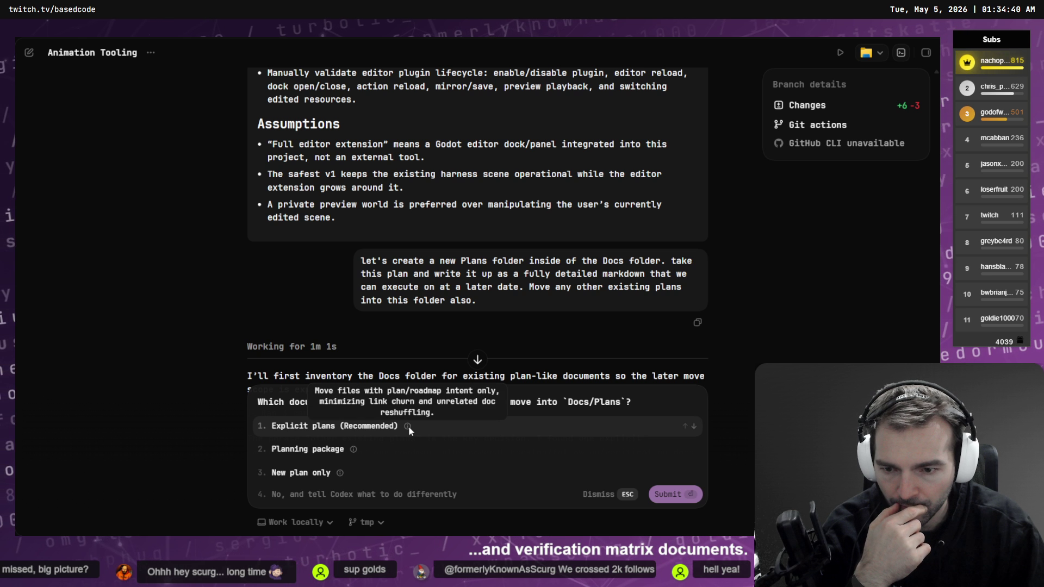
{"action": "left_click", "coordinate": [338, 428]}
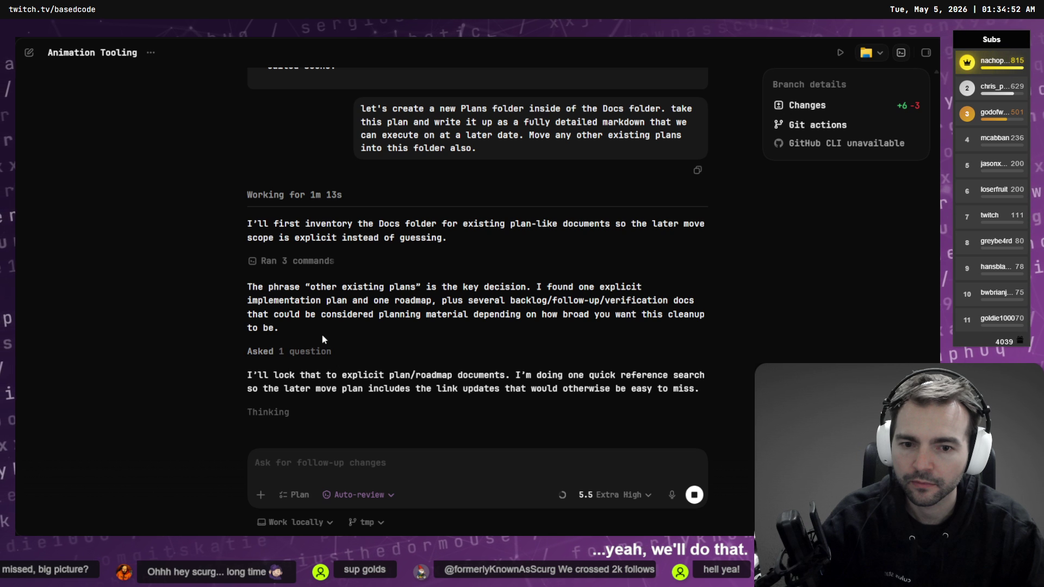
{"action": "key", "text": "alt+Tab"}
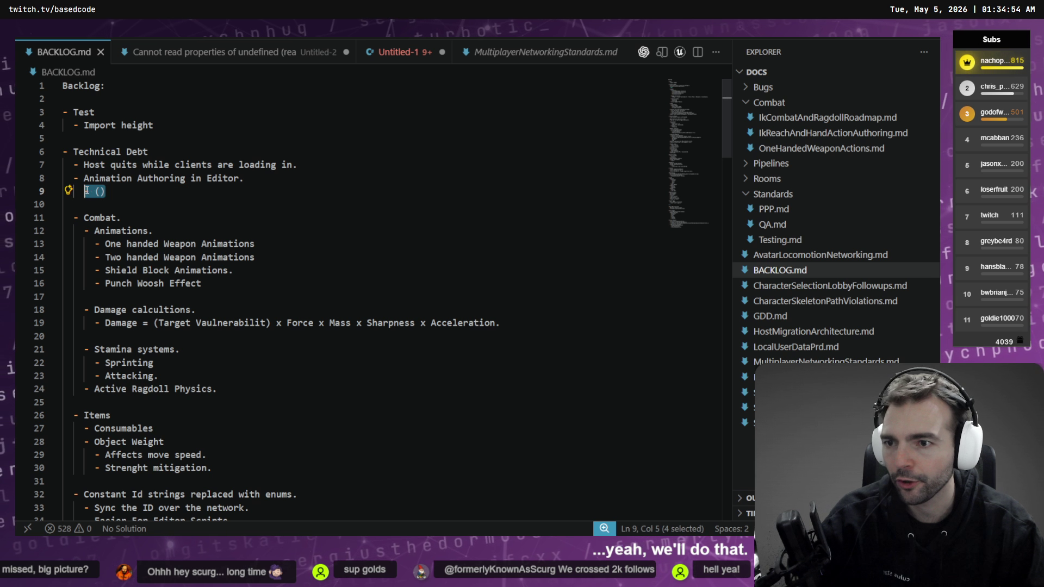
- Delete the 'One handed Weapon Animations' item from the Animations list
{"action": "key", "text": "shift+Right"}
{"action": "key", "text": "shift+Right"}
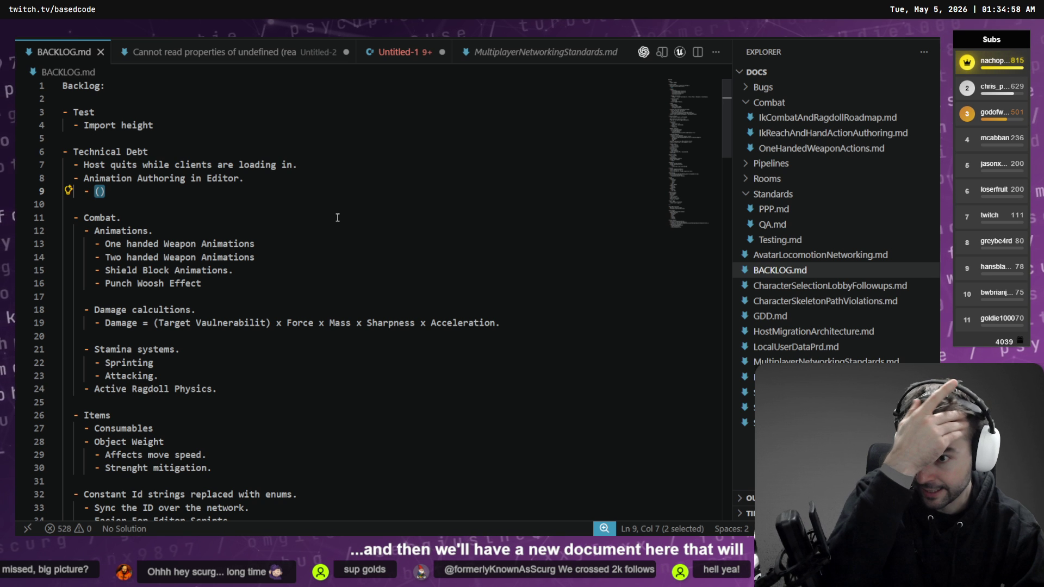
{"action": "left_click", "coordinate": [293, 249]}
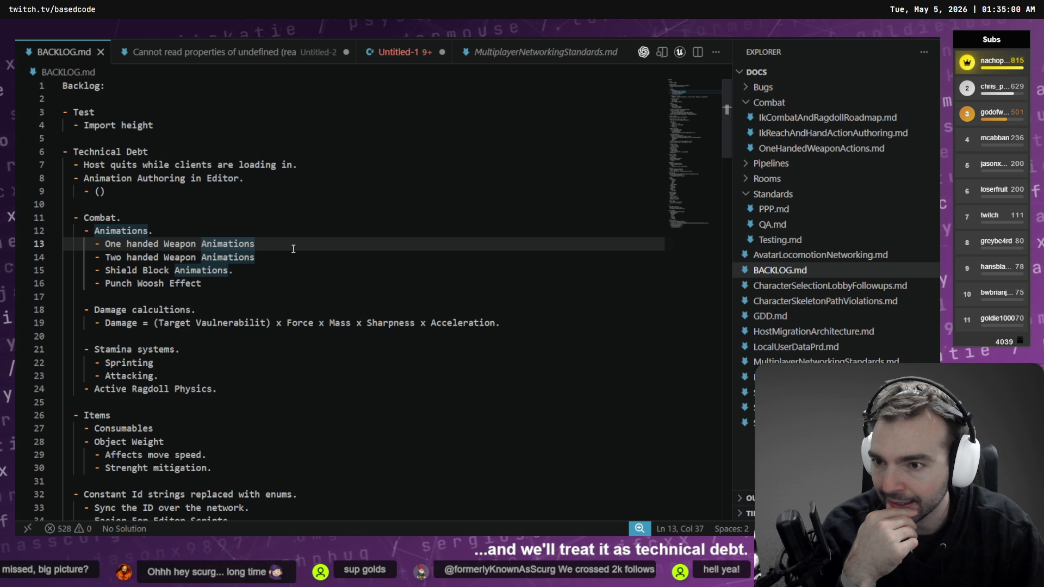
{"action": "left_click_drag", "start_coordinate": [293, 248], "coordinate": [50, 244]}
{"action": "key", "text": "BackSpace"}
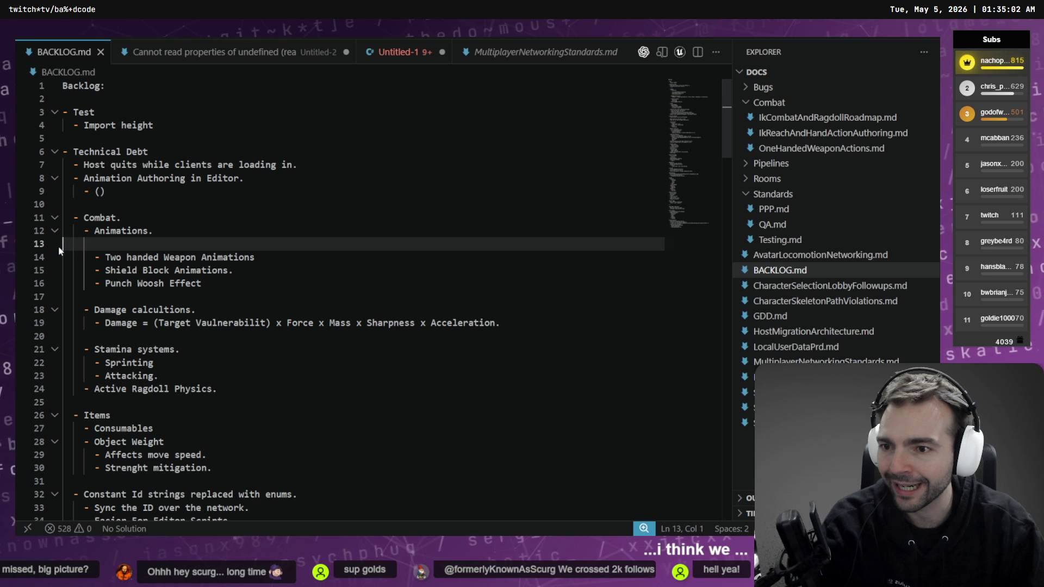
{"action": "key", "text": "BackSpace"}
- End 'Punch Woosh Effect' with a period and add a 'Weapon Woosh Effect.' item below it
{"action": "left_click", "coordinate": [240, 257]}
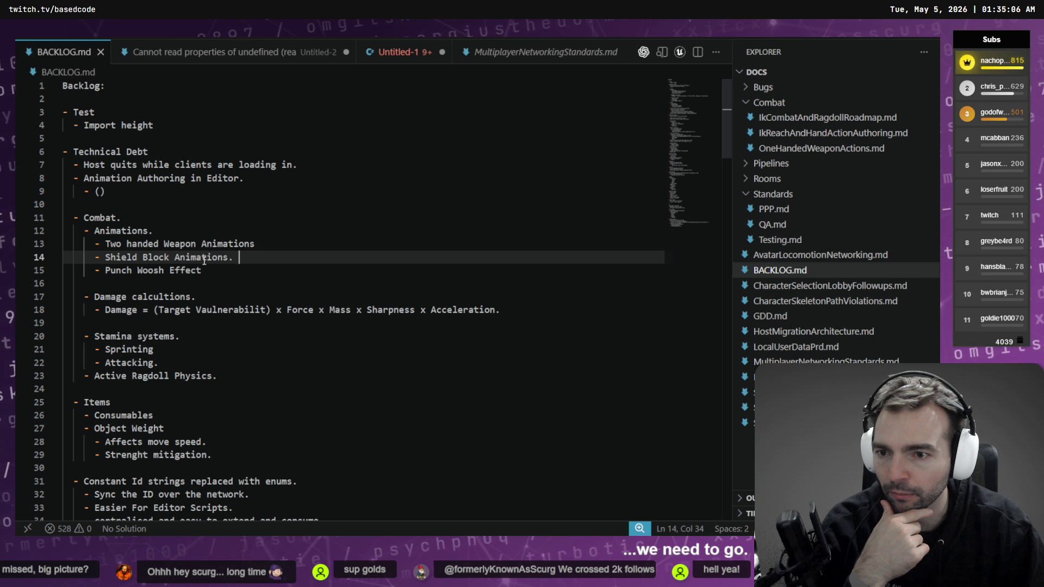
{"action": "left_click", "coordinate": [246, 270]}
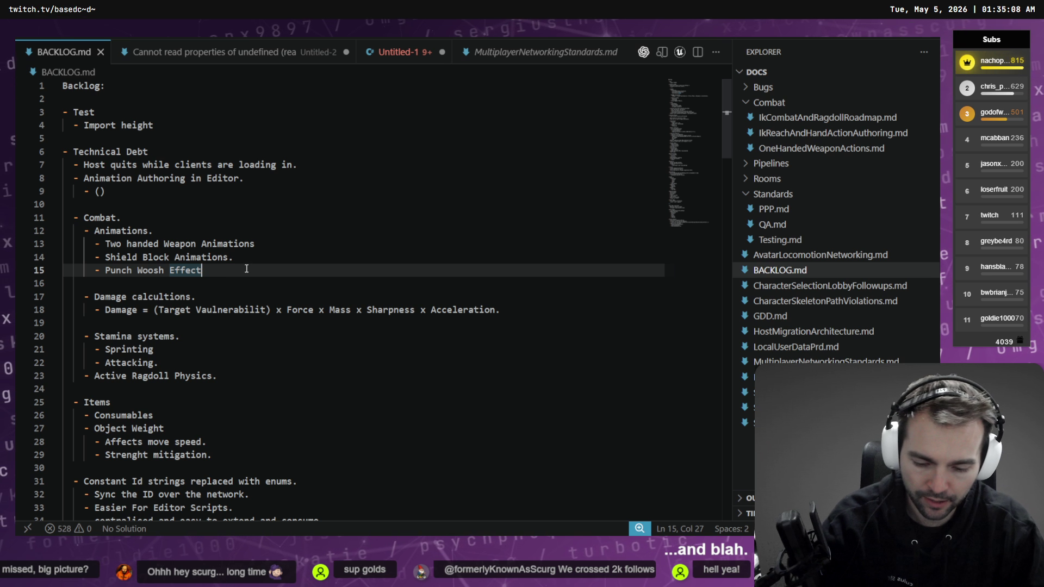
{"action": "type", "text": "."}
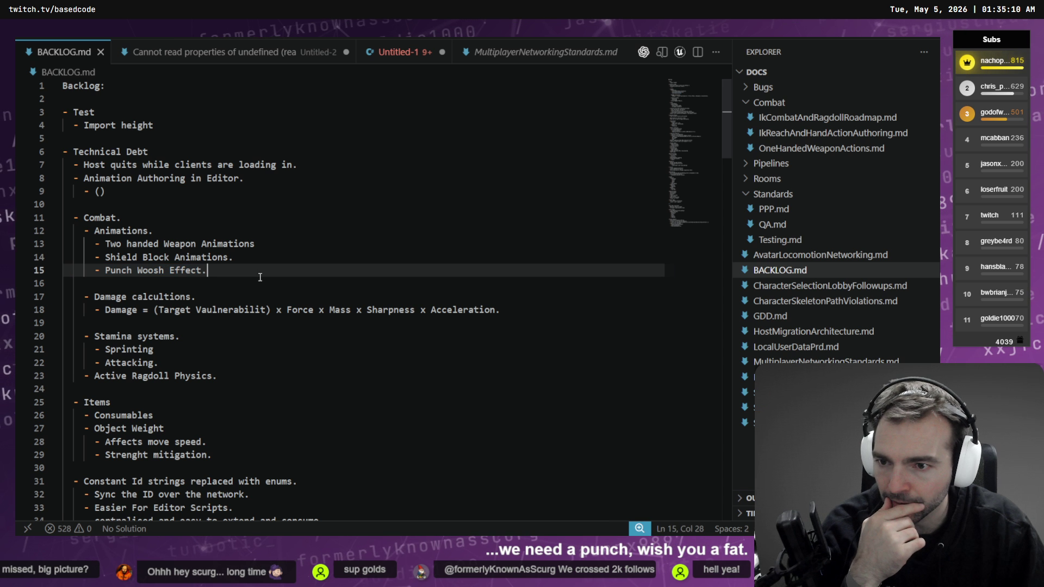
{"action": "key", "text": "Return"}
{"action": "type", "text": "-"}
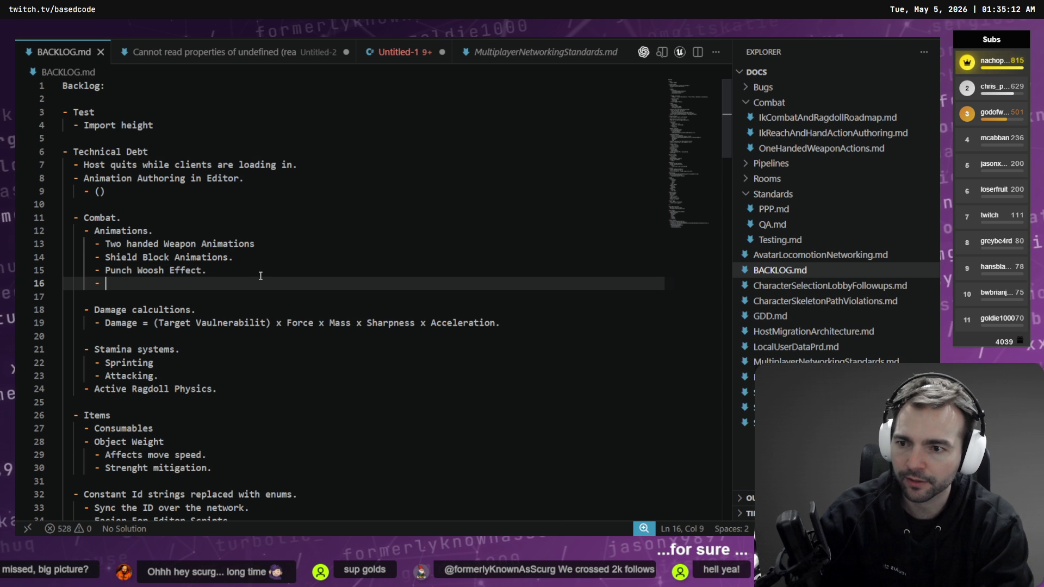
{"action": "type", "text": "Weapon Woos"}
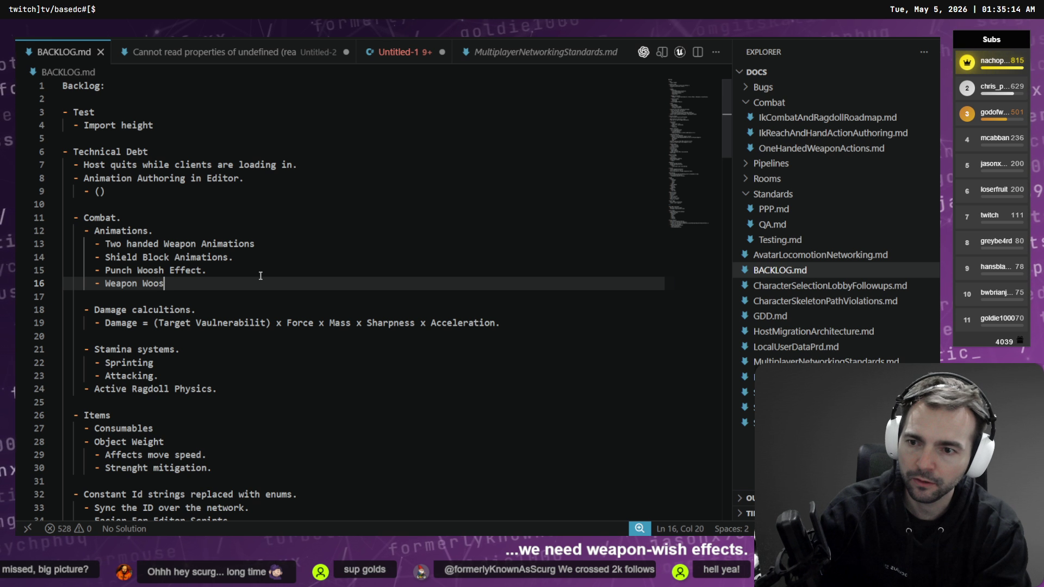
{"action": "type", "text": "h Effect."}
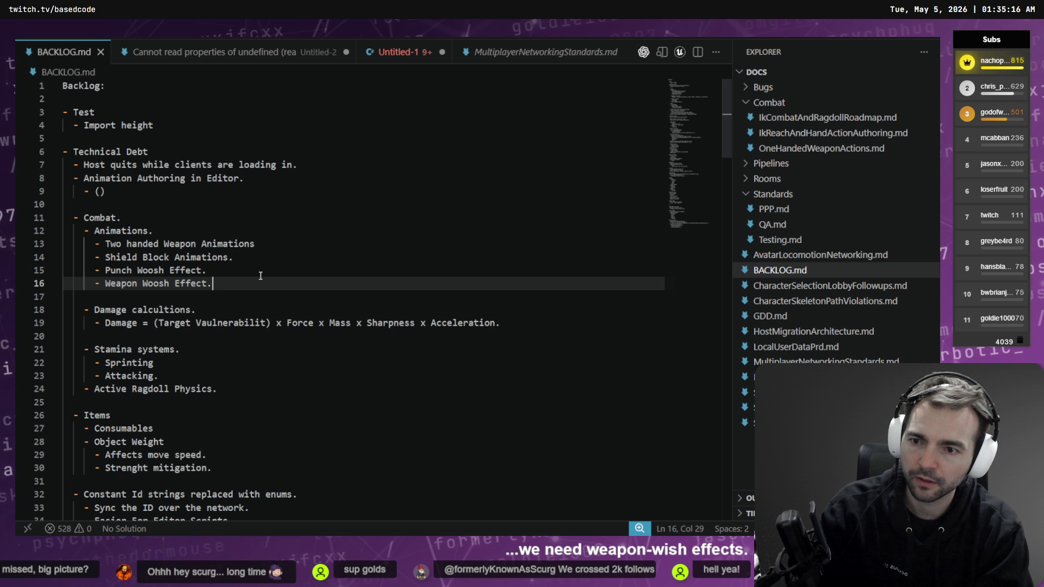
- Insert 'Particle' into both items, making them Punch and Weapon Woosh Particle Effects
{"action": "key", "text": "Up"}
{"action": "key", "text": "ctrl+Left"}
{"action": "key", "text": "ctrl+Left"}
{"action": "key", "text": "ctrl+Left"}
{"action": "type", "text": "Particle"}
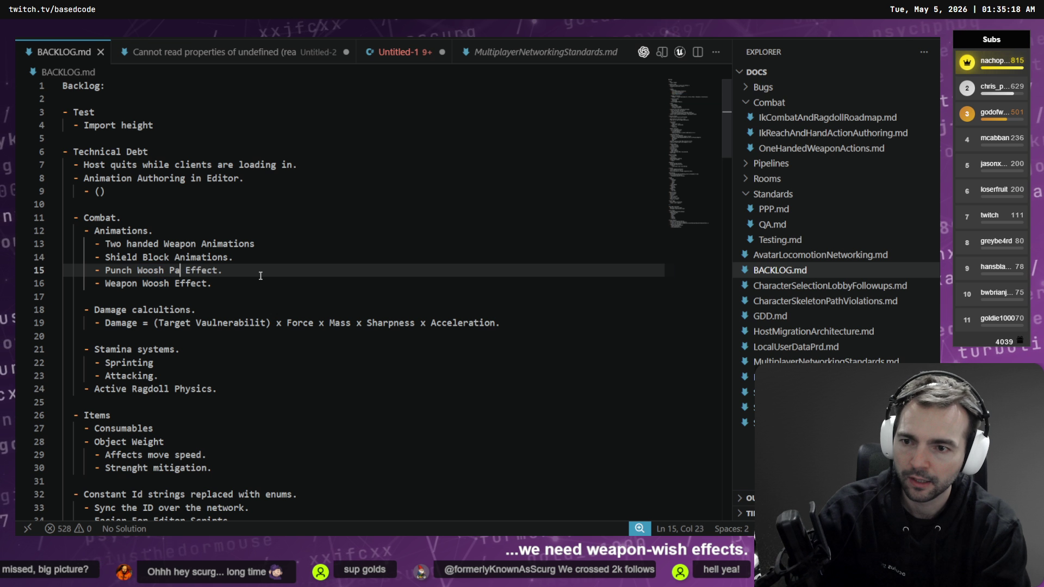
{"action": "key", "text": "Down"}
{"action": "key", "text": "ctrl+Left"}
{"action": "key", "text": "ctrl+Left"}
{"action": "type", "text": "Particle"}
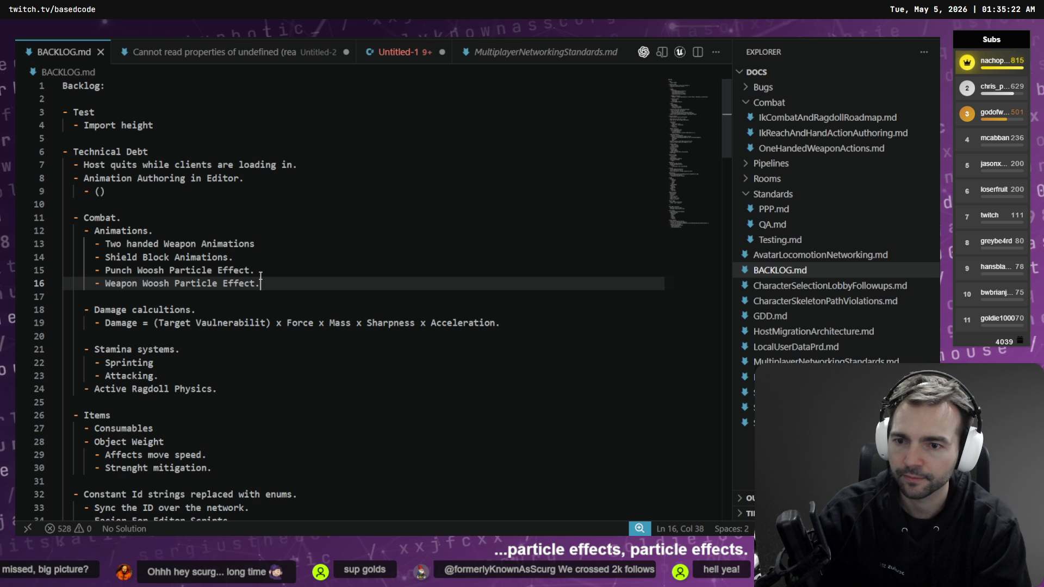
{"action": "key", "text": "shift+Home"}
{"action": "key", "text": "shift+Home"}
{"action": "key", "text": "shift+Up"}
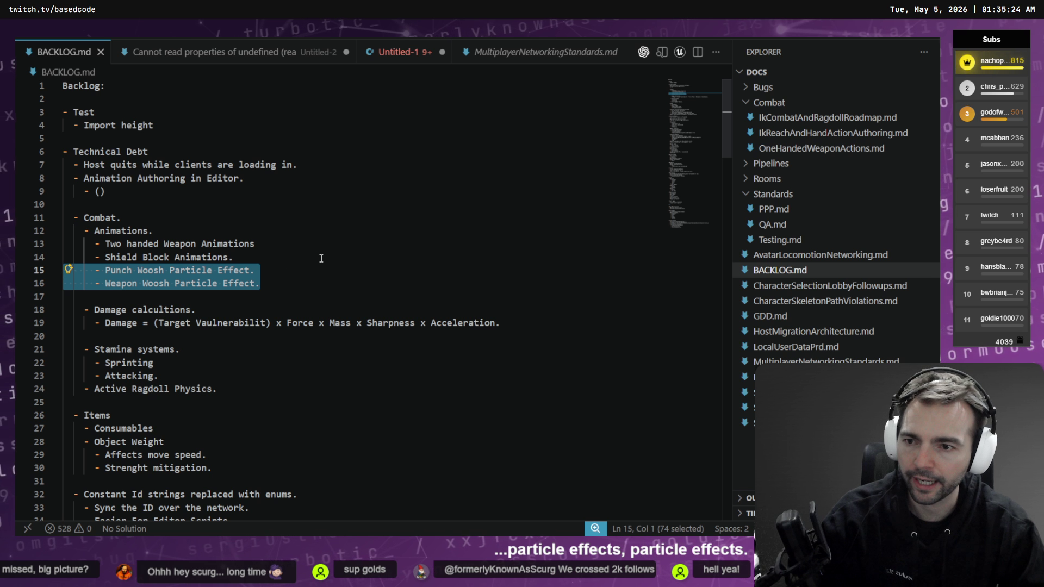
{"action": "key", "text": "alt+Tab"}
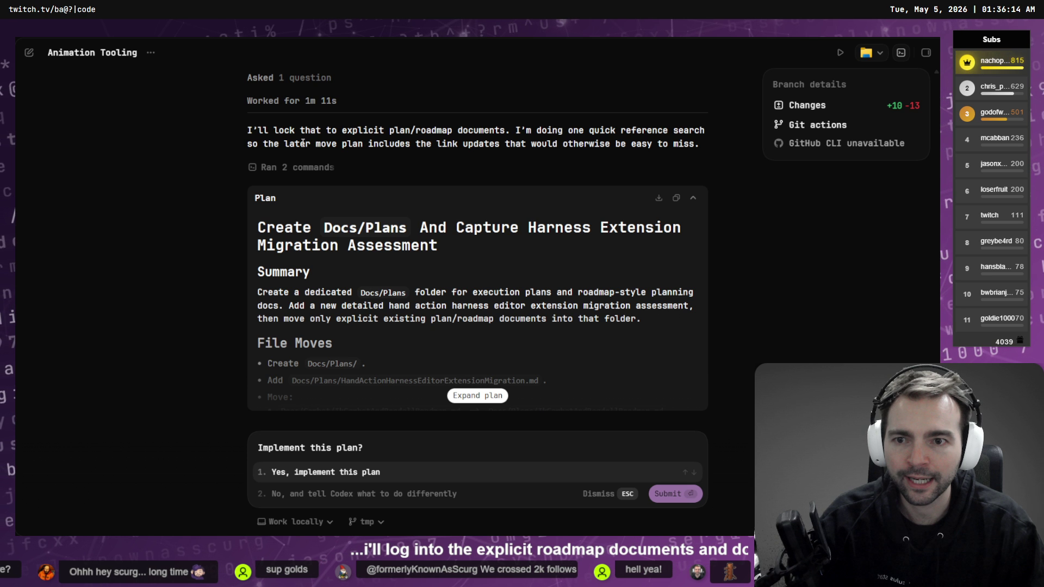
- Read the finished plan: create Docs/Plans, add the migration assessment, move only explicit plans
{"action": "left_click_drag", "start_coordinate": [314, 143], "coordinate": [410, 146]}
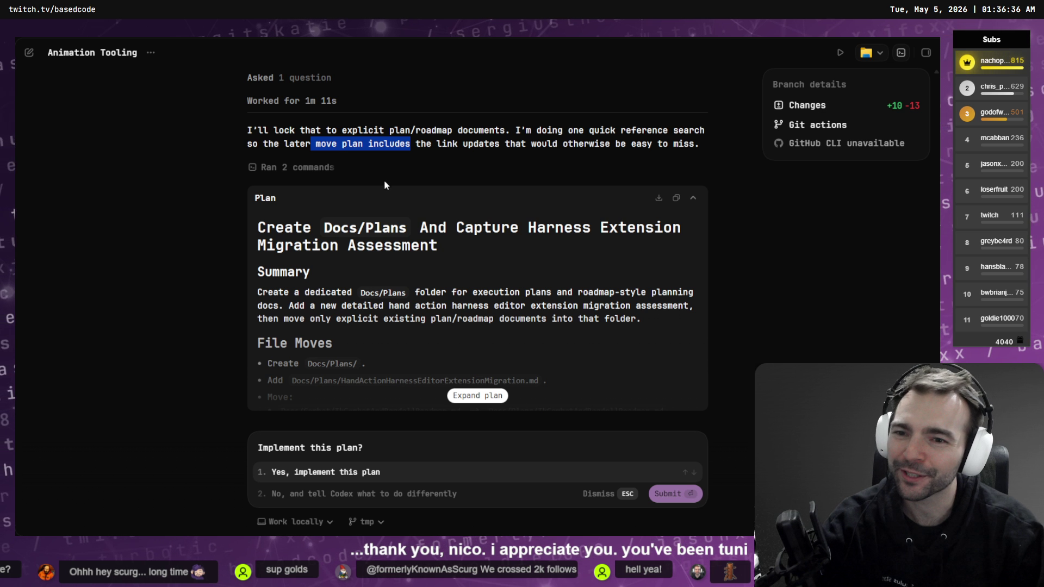
{"action": "left_click", "coordinate": [421, 174]}
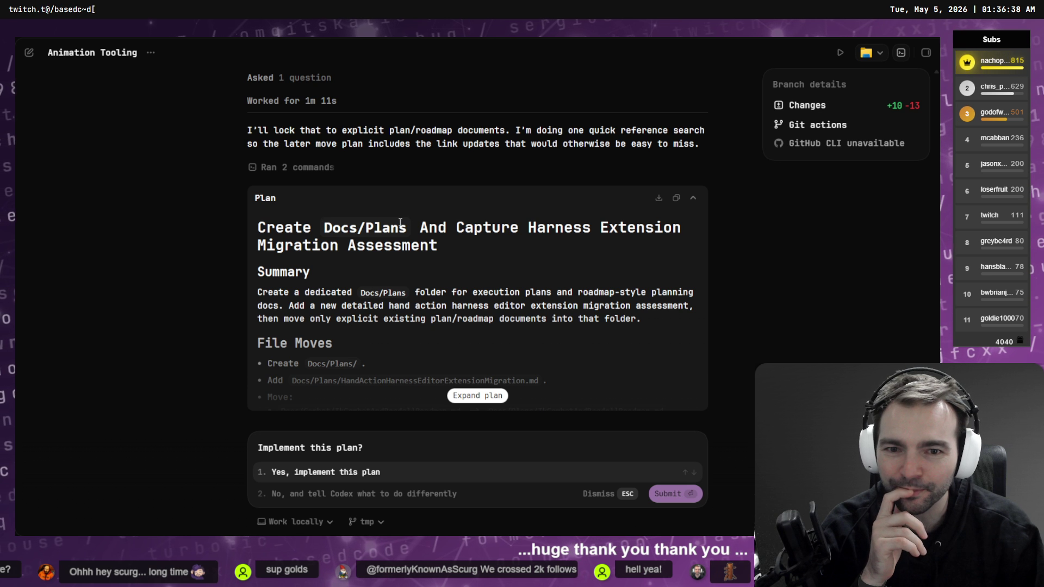